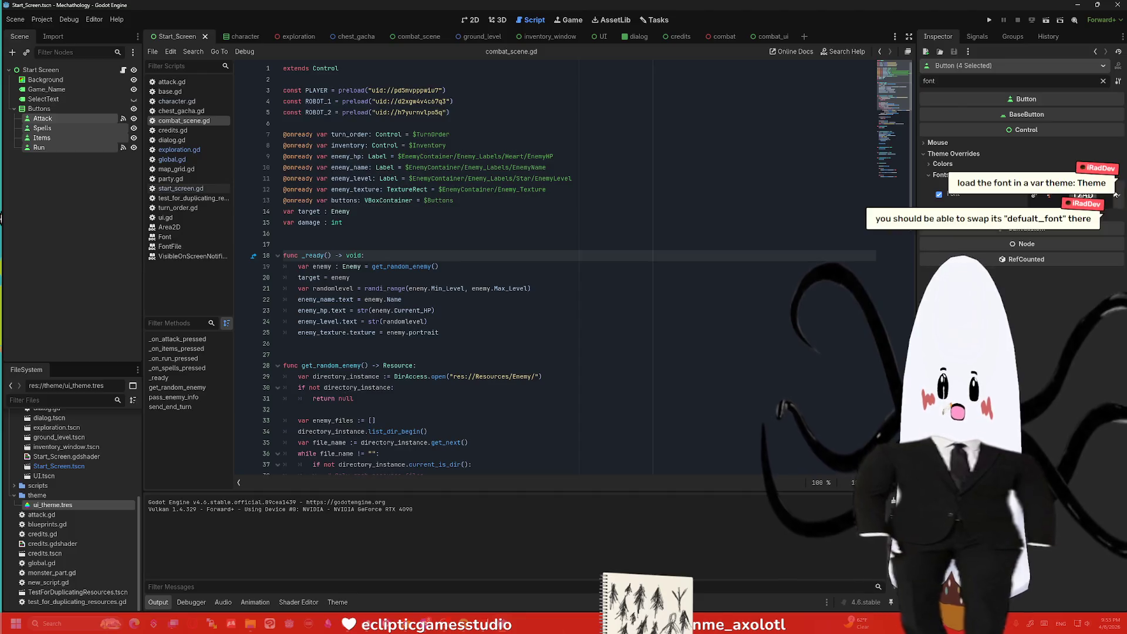
Step: Clear the Font override on the four title-screen buttons and test-run the game
click(1117, 200)
click(1041, 281)
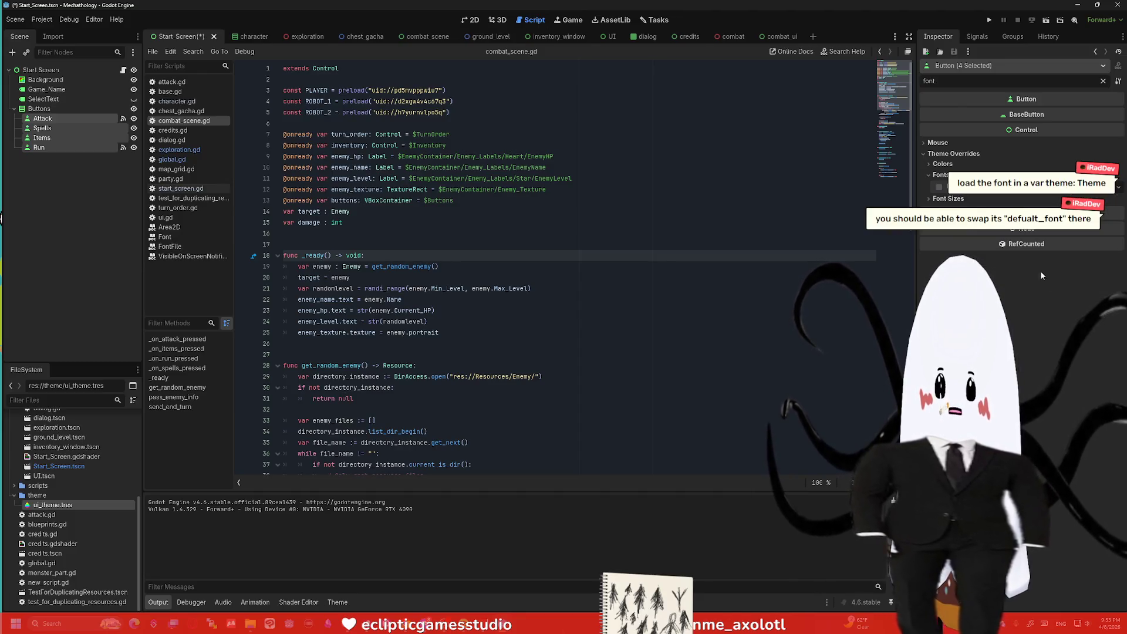
click(989, 20)
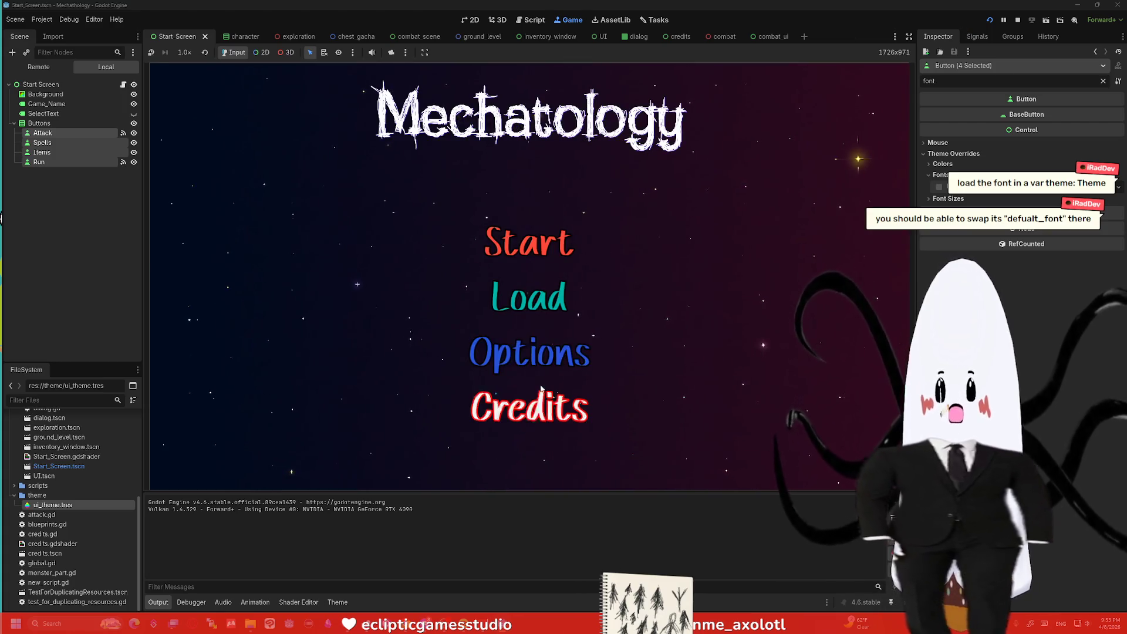
Step: Clear the Game_Name label's Font override back in the editor
click(46, 103)
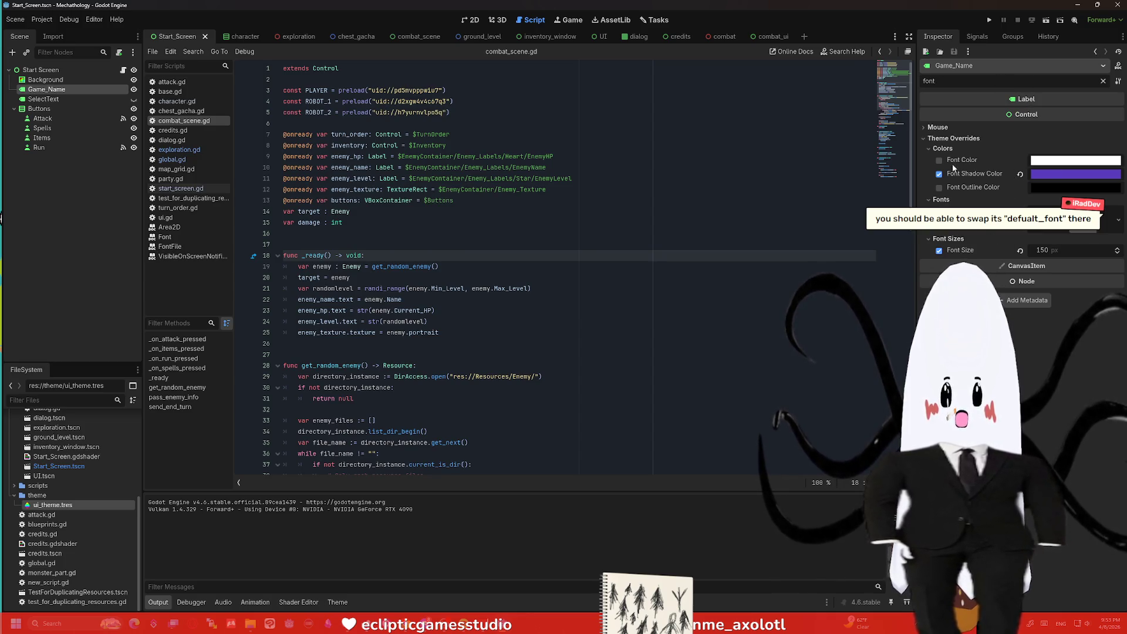
click(1118, 219)
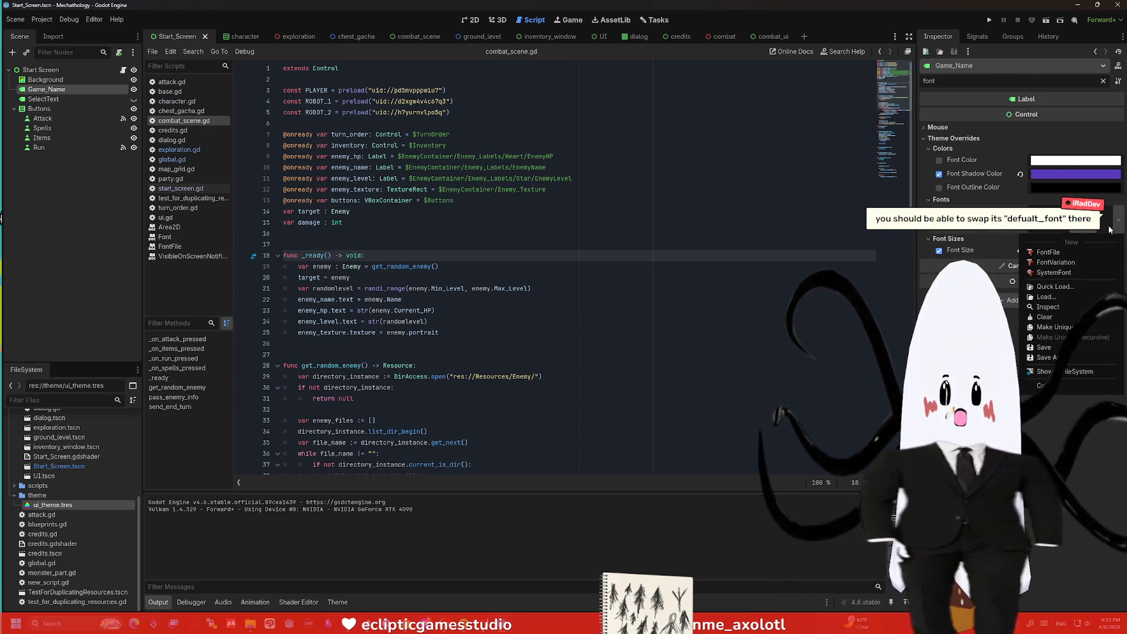
click(1046, 317)
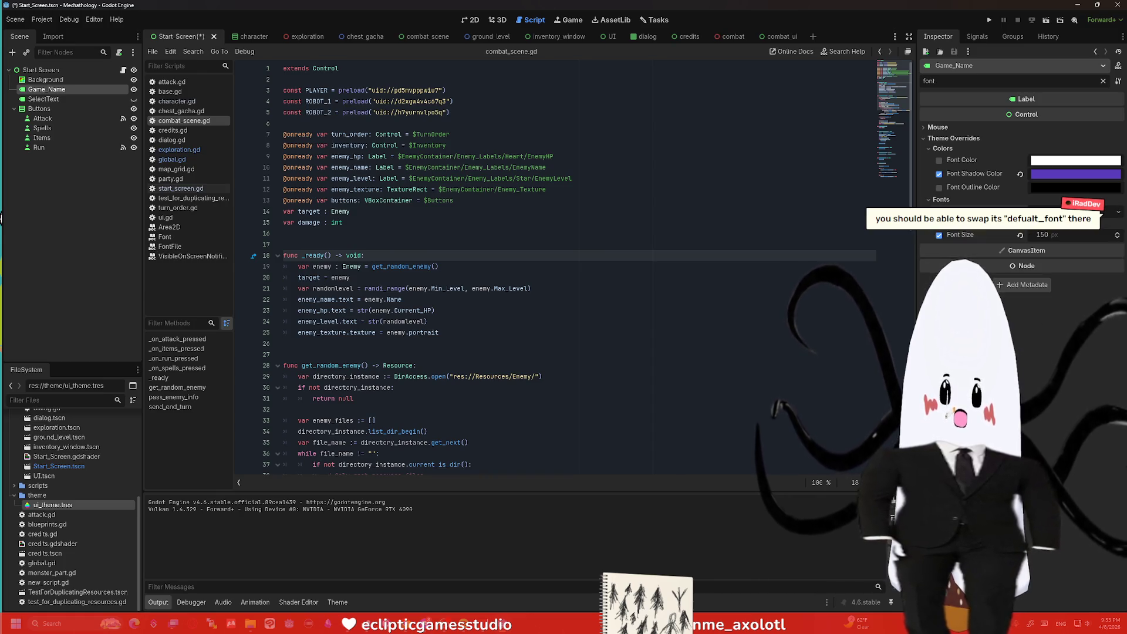
Step: In the character scene, check the Name label's font override
click(247, 36)
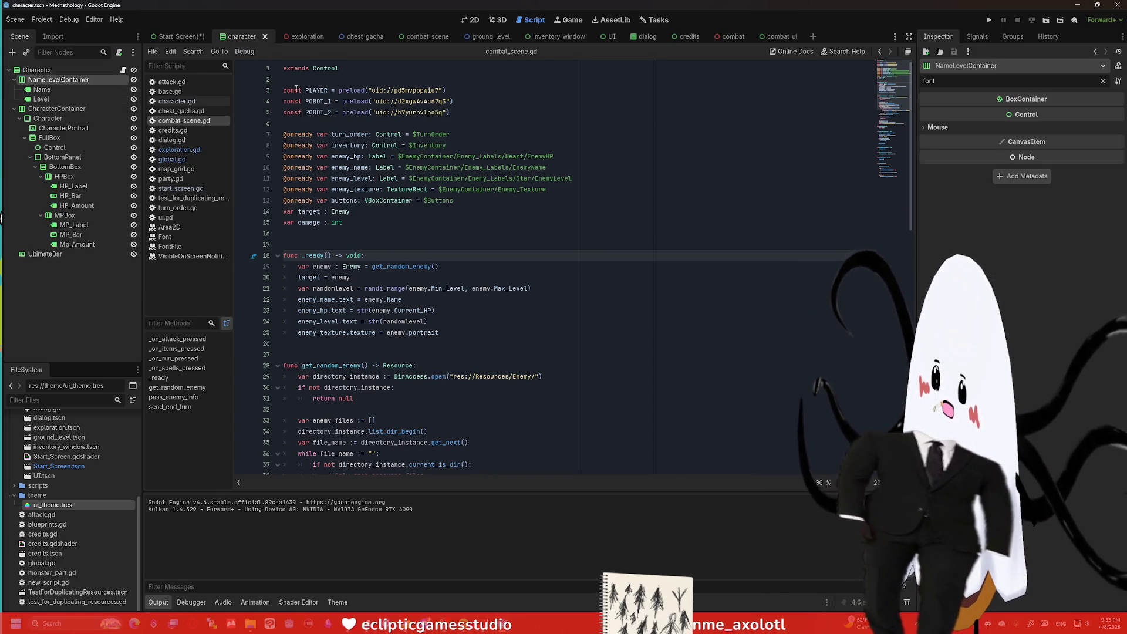
click(54, 91)
shift+click(61, 254)
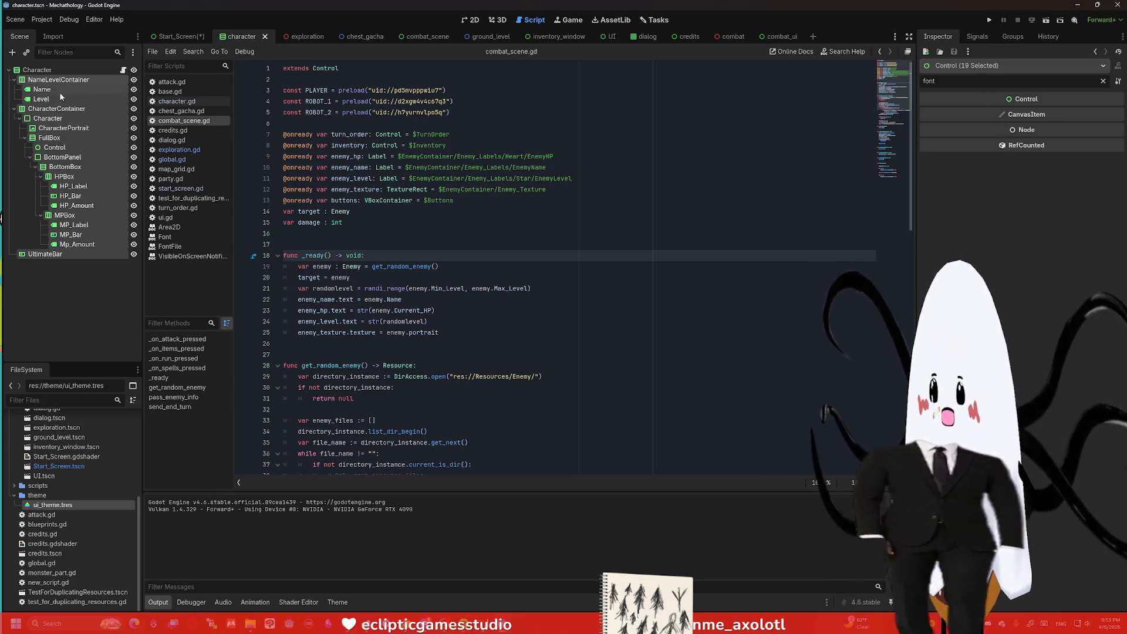
click(54, 89)
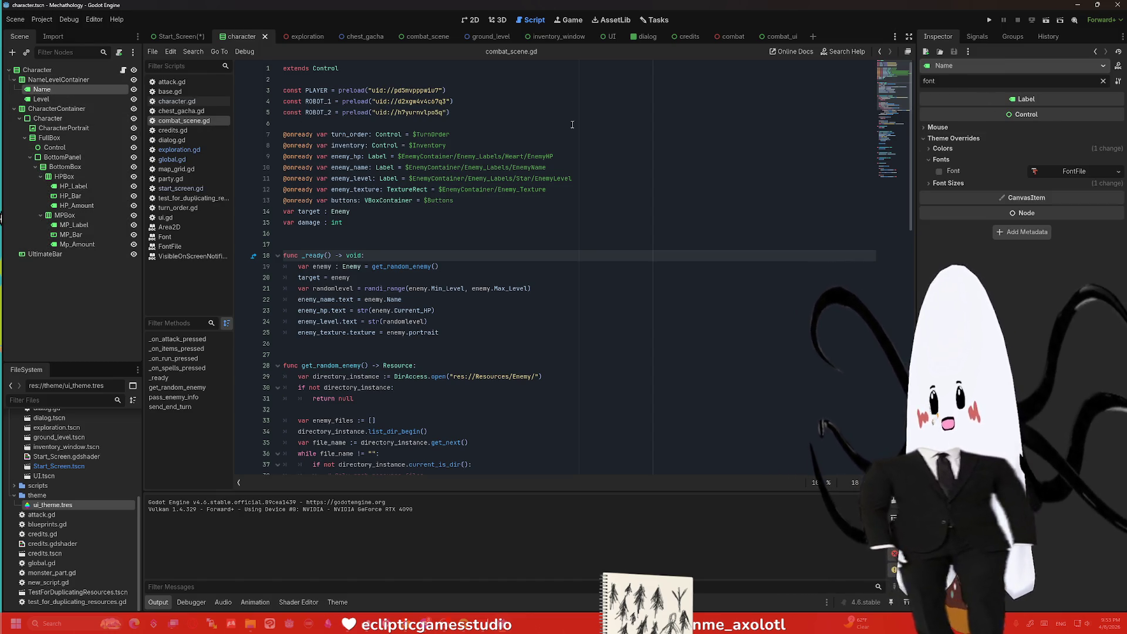
click(1068, 173)
Step: Clear the Level label's Font override and inspect the FullBox container
click(1069, 175)
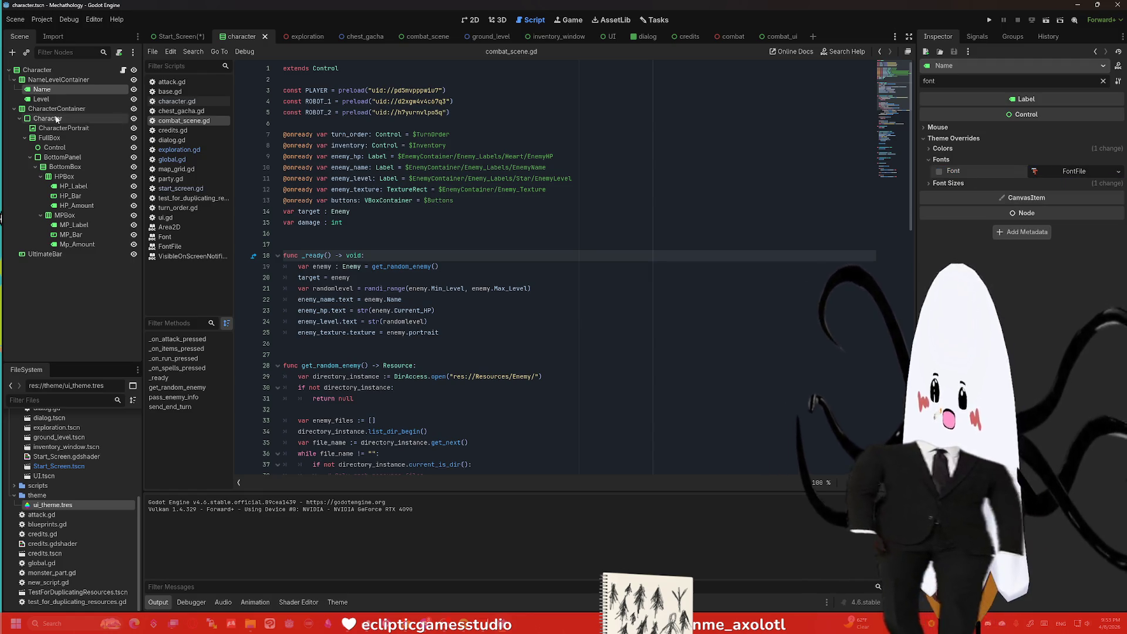
click(42, 98)
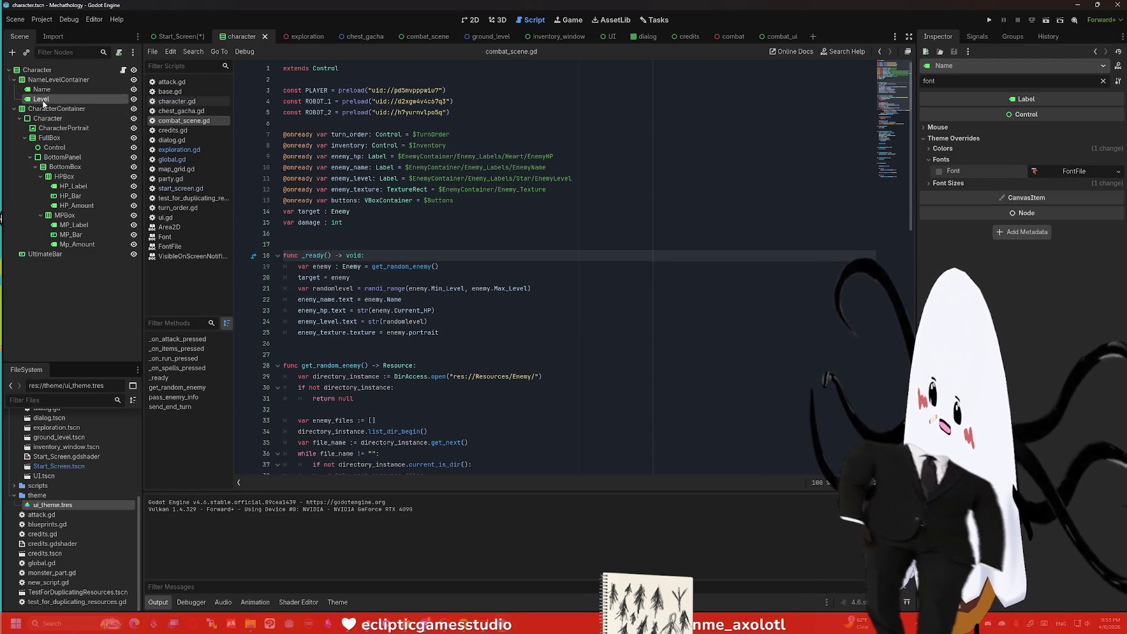
click(953, 138)
click(942, 160)
click(1117, 171)
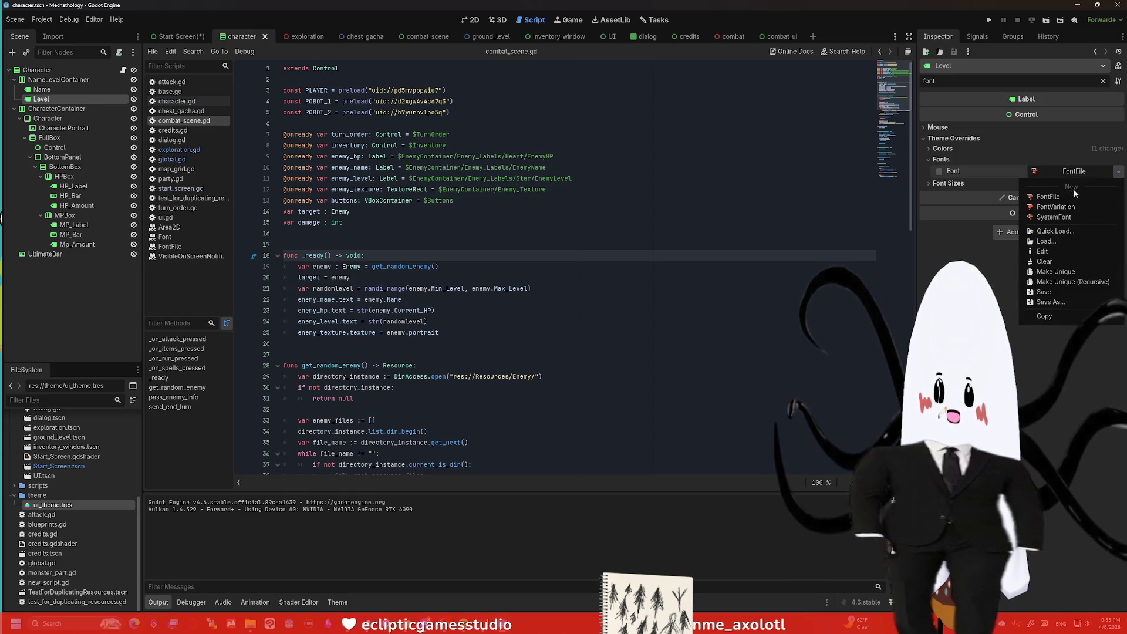
click(1055, 272)
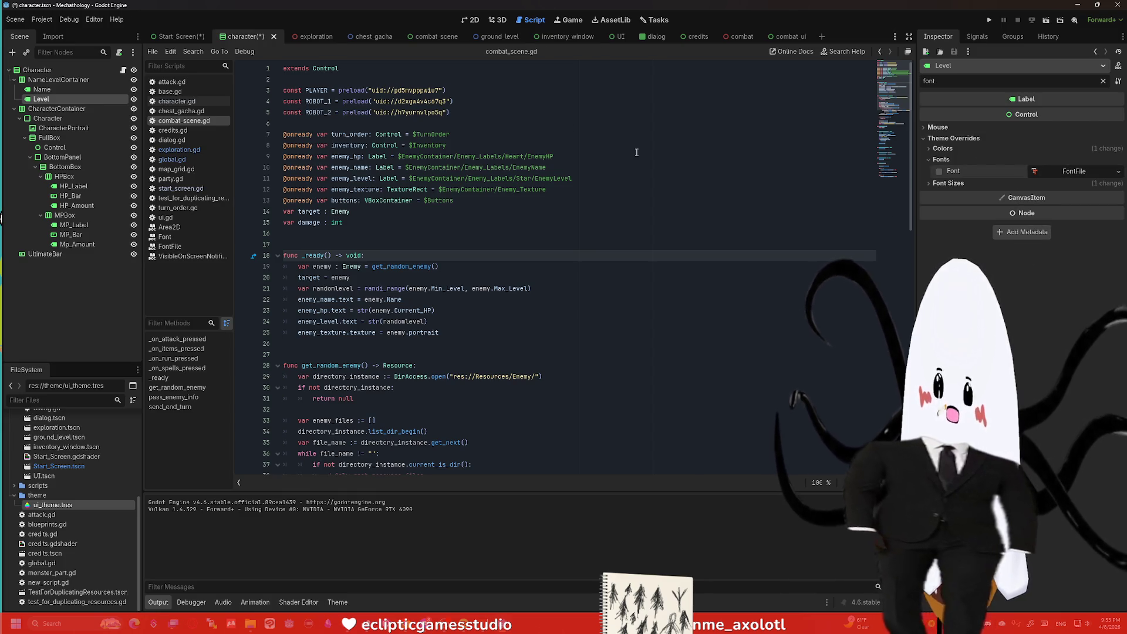
click(57, 109)
click(49, 137)
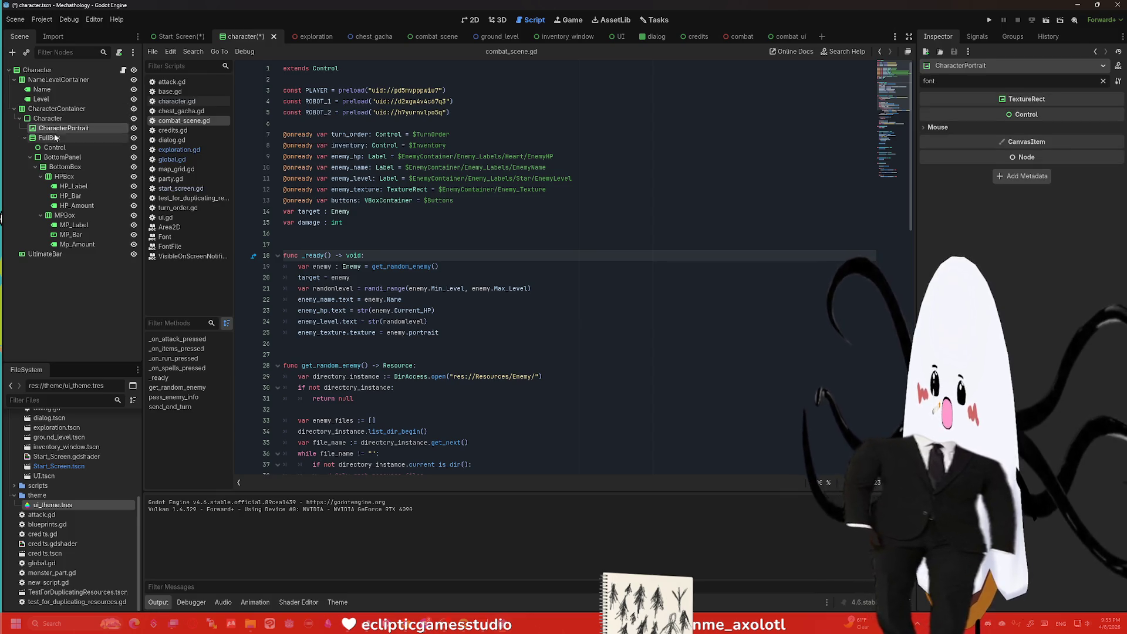
Step: Confirm the exploration UI node still uses ui_theme.tres, then move on to the combat scene
click(304, 36)
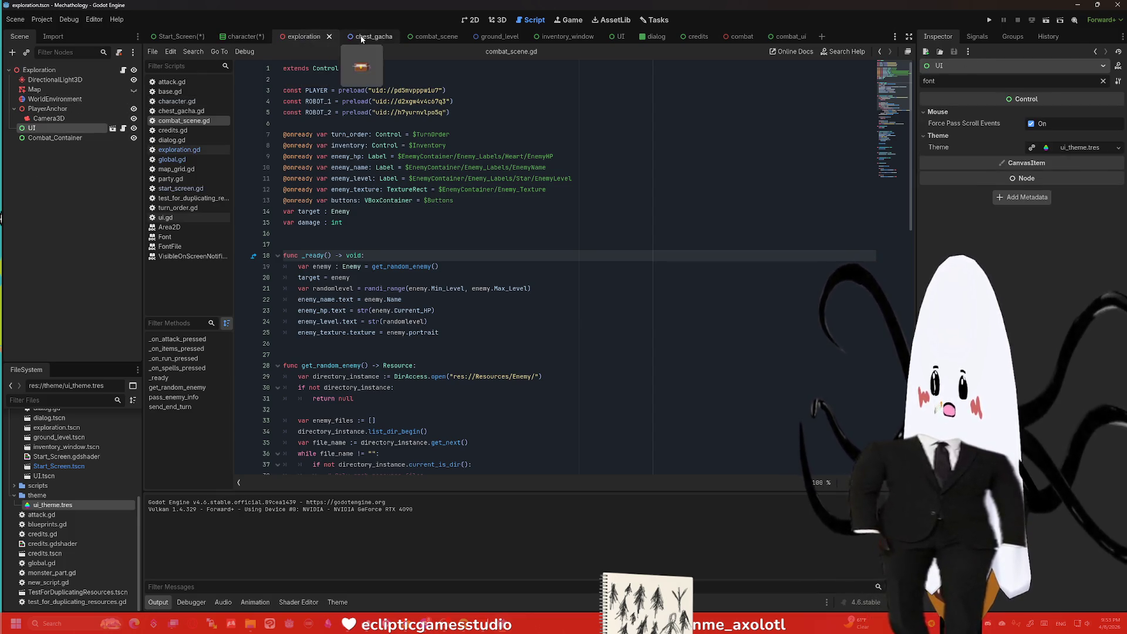
click(1117, 148)
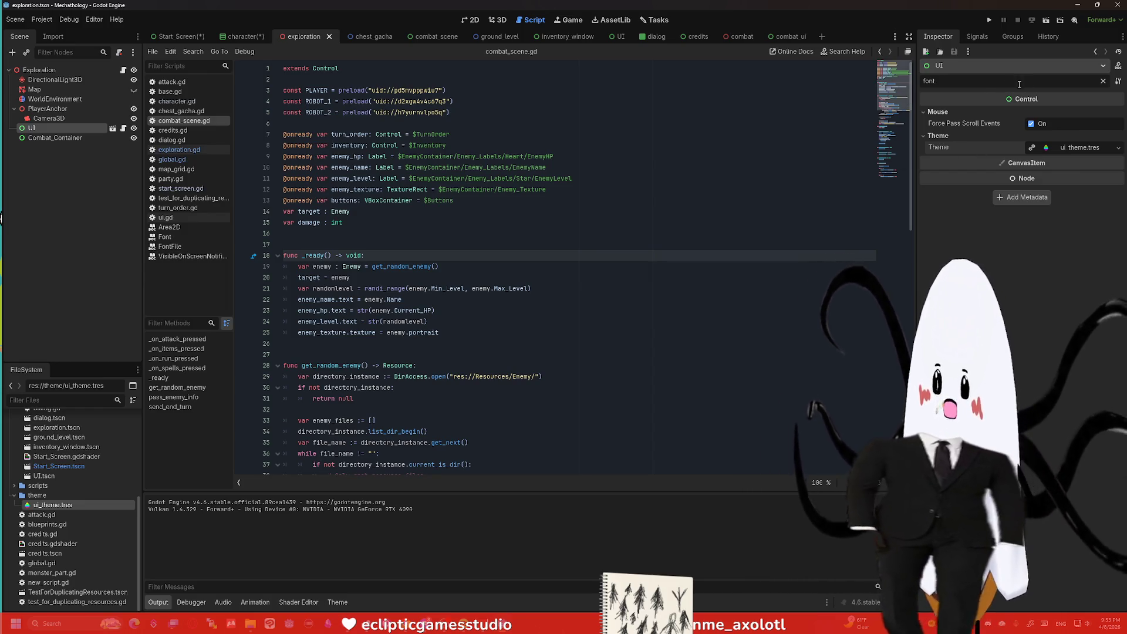
click(424, 36)
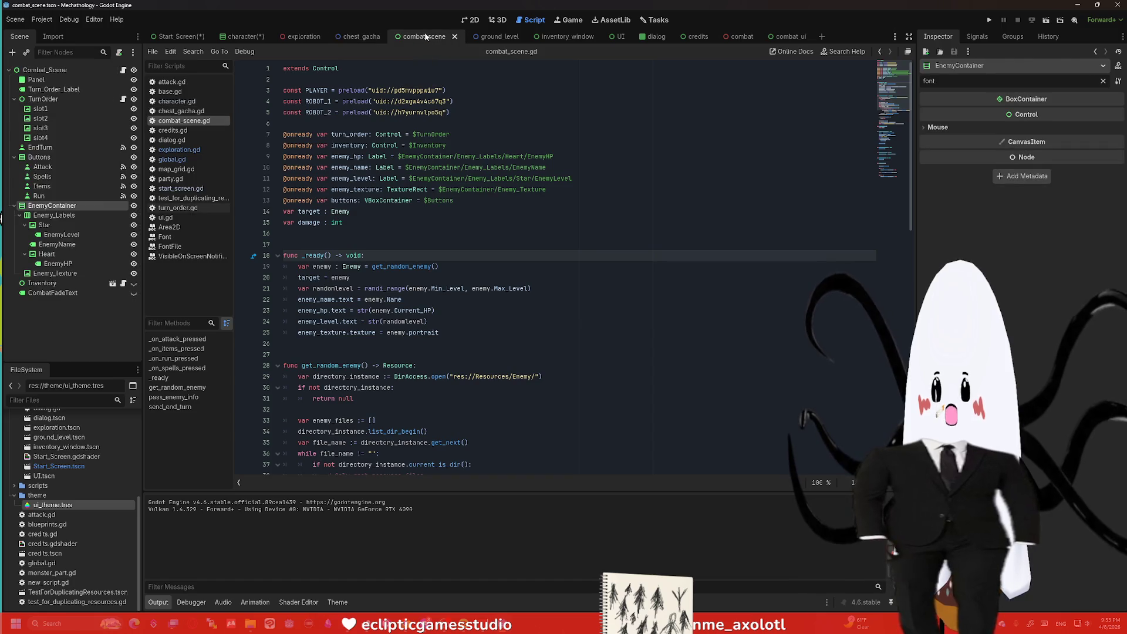
Step: Clear the Turn_Order_Label's Font override in the combat scene
click(53, 205)
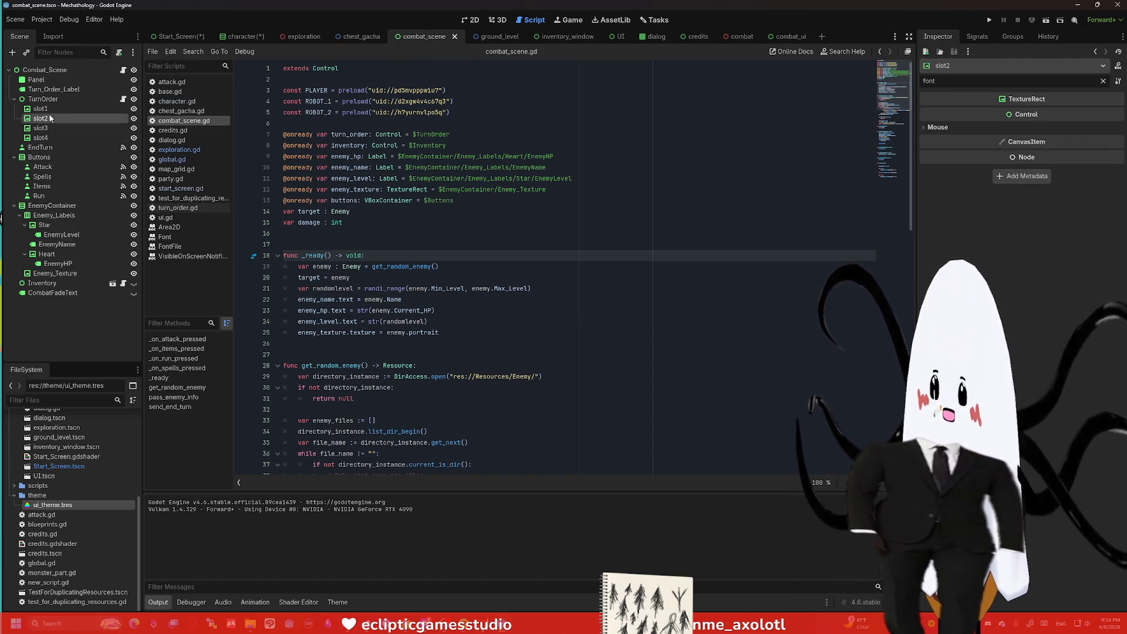
click(54, 89)
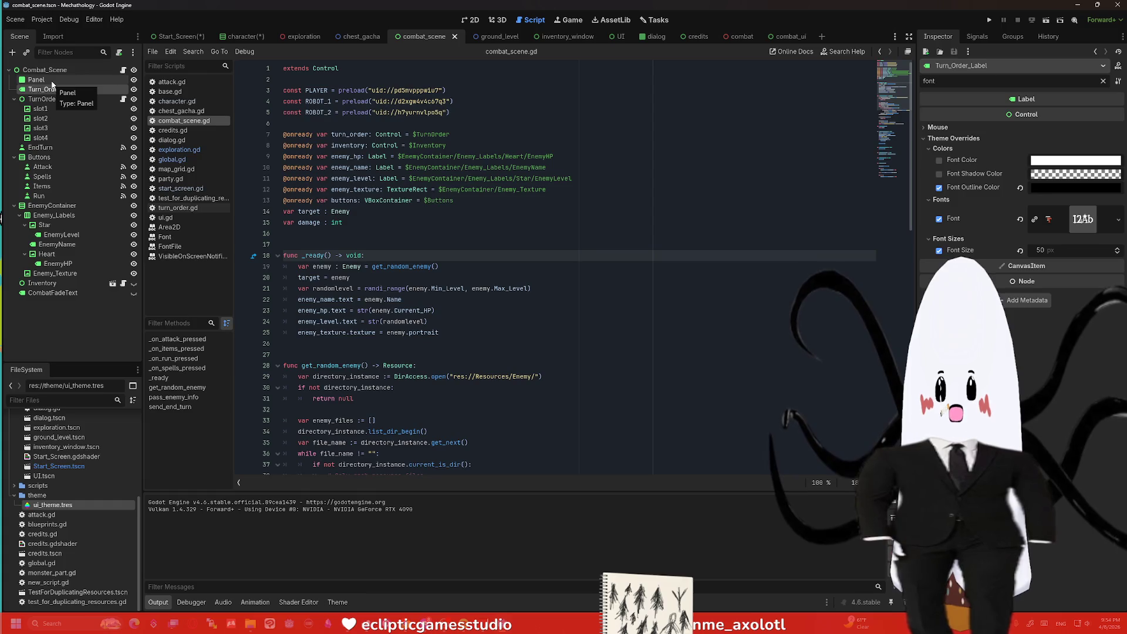
click(1113, 220)
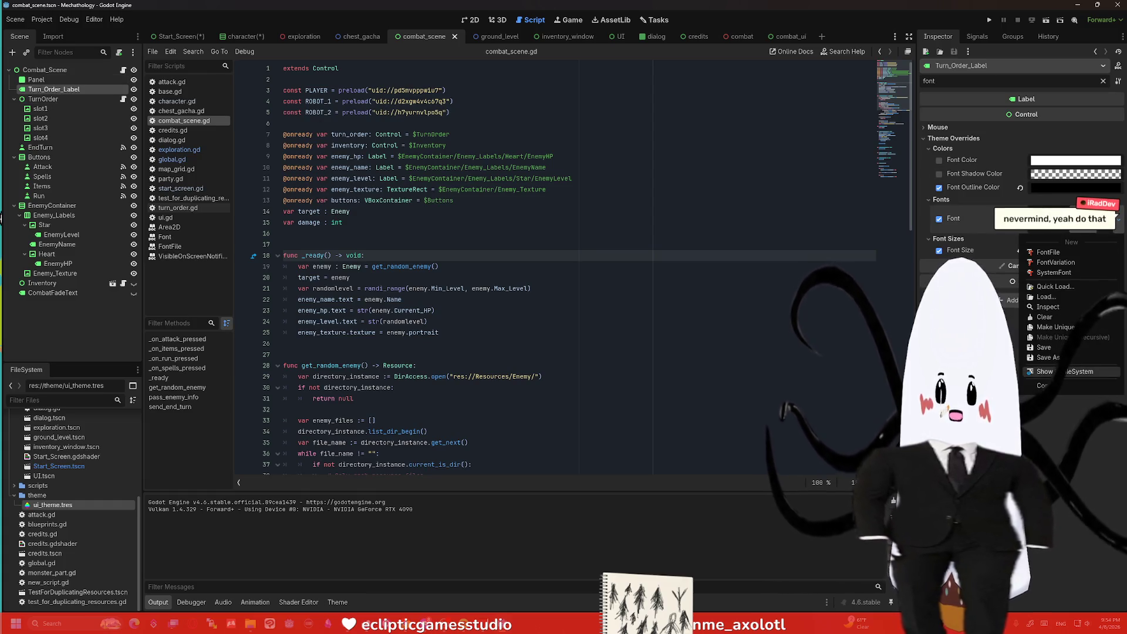
click(1055, 318)
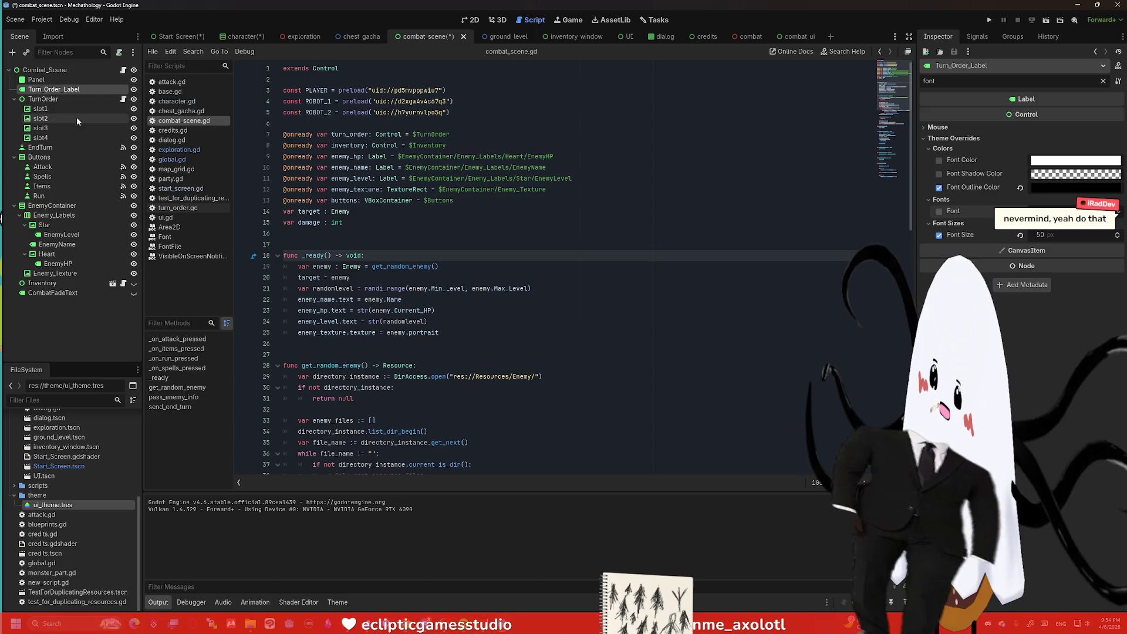
Step: Clear the EndTurn button's Font override
click(45, 118)
click(40, 147)
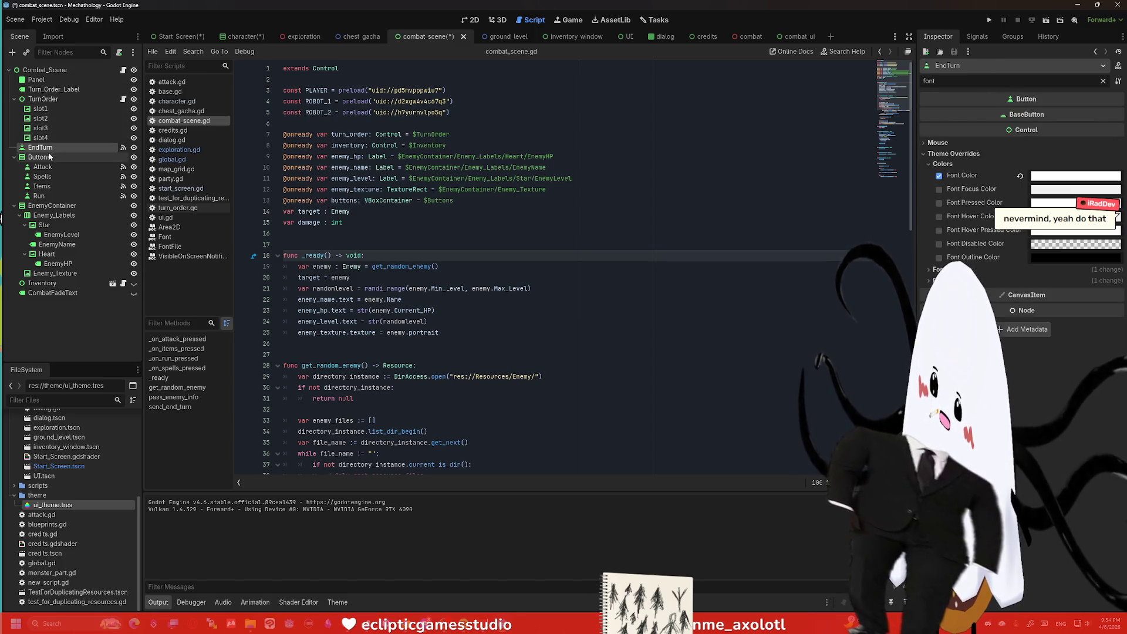
click(969, 268)
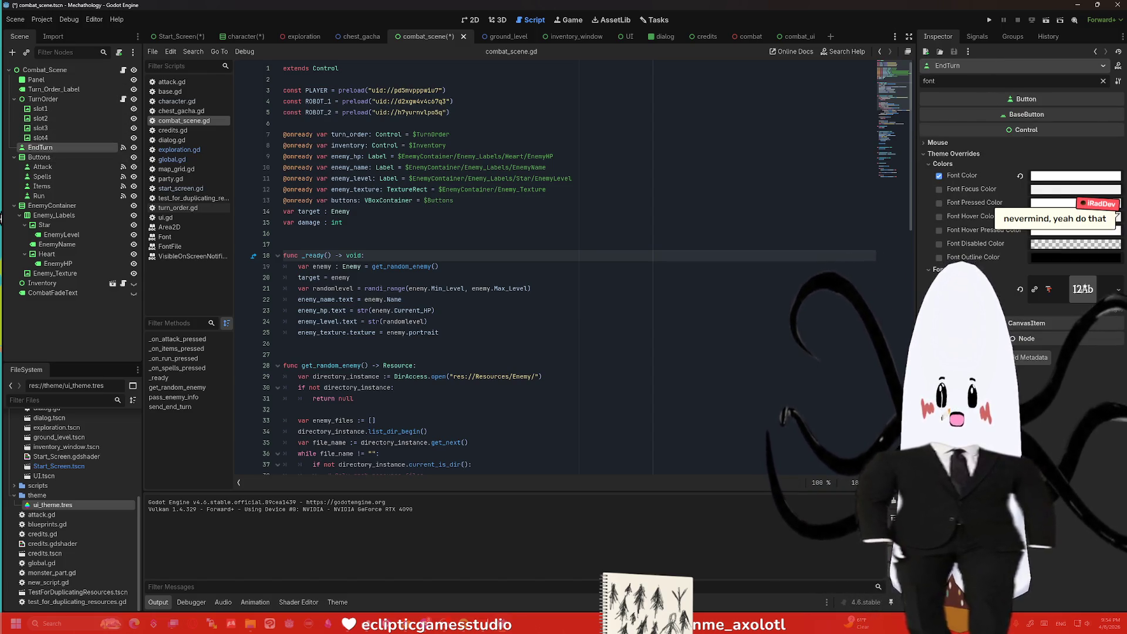
click(1020, 289)
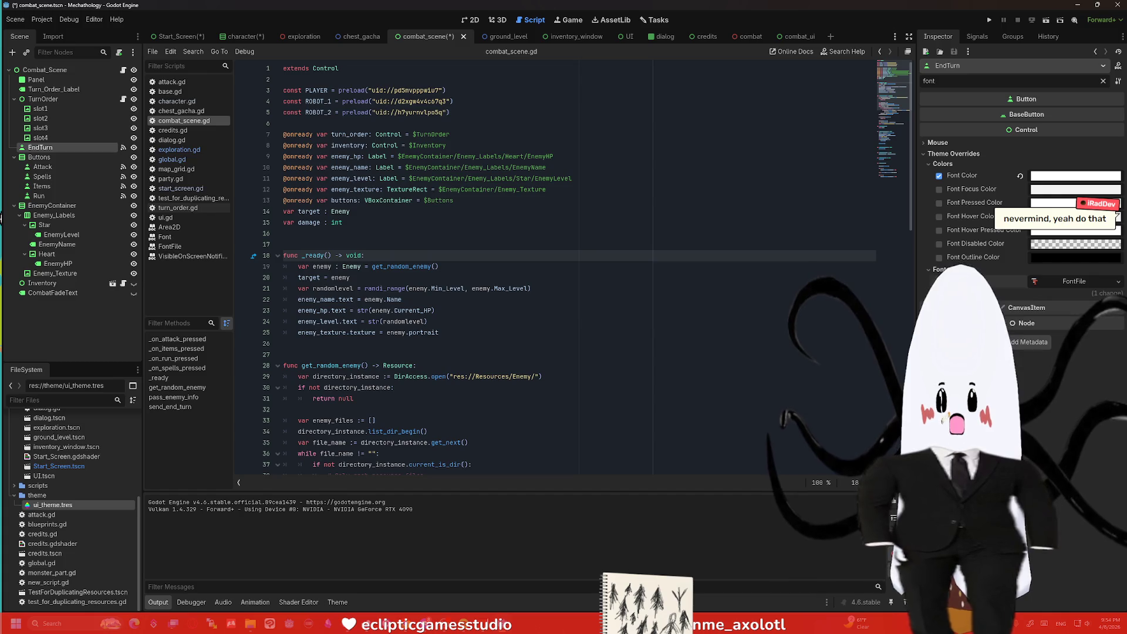
Step: Clear the Items button's Font override and review the Run button's fonts
click(42, 166)
click(42, 176)
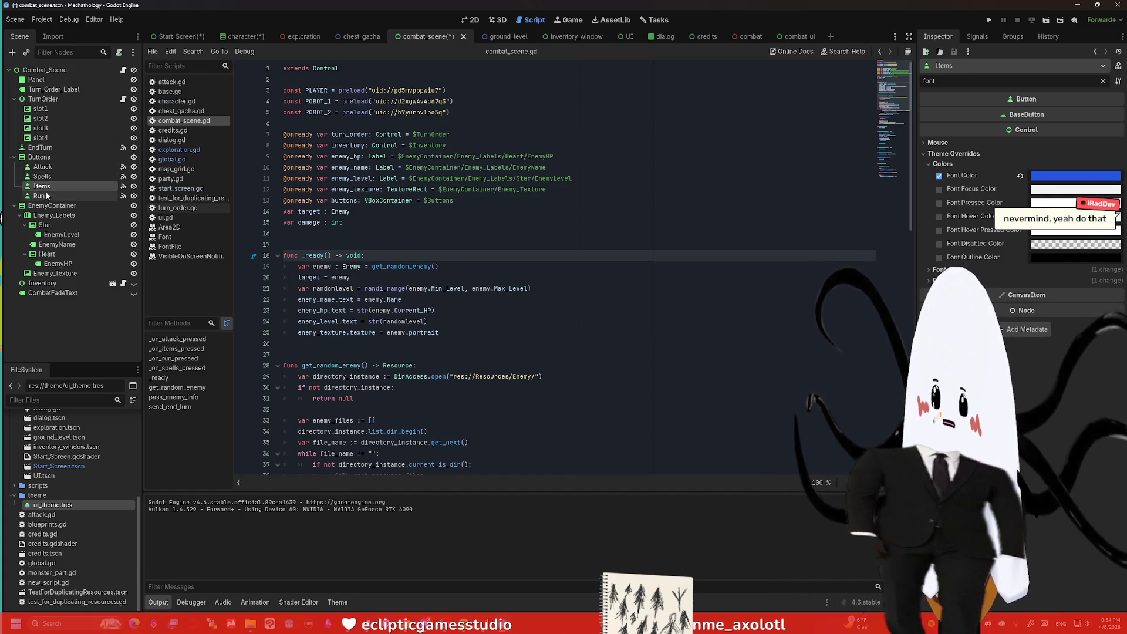
click(941, 269)
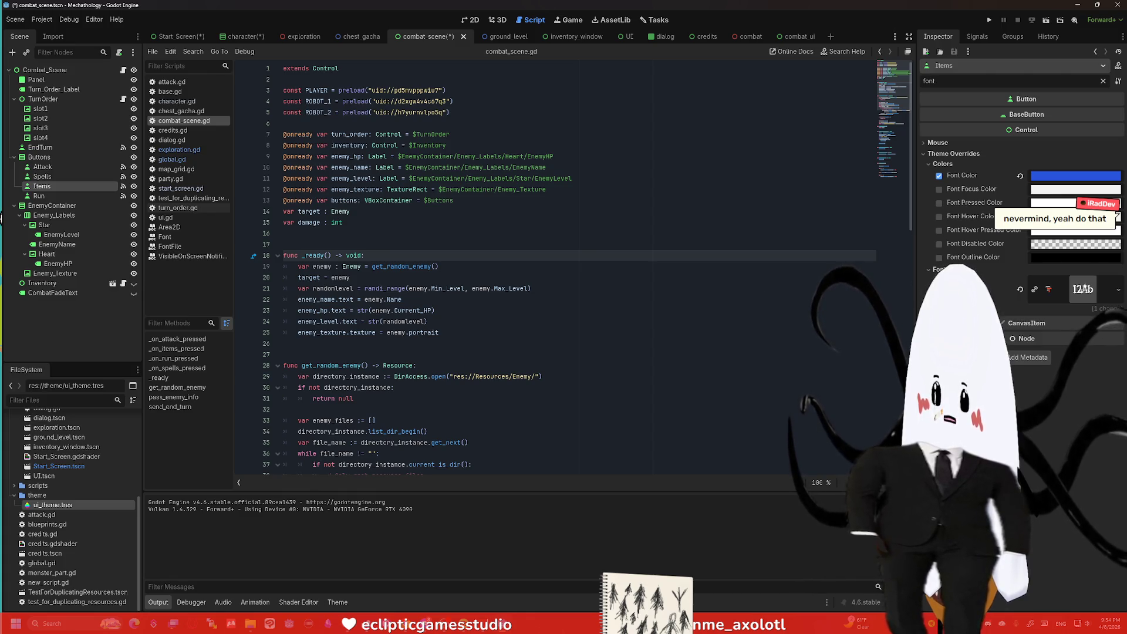
click(939, 280)
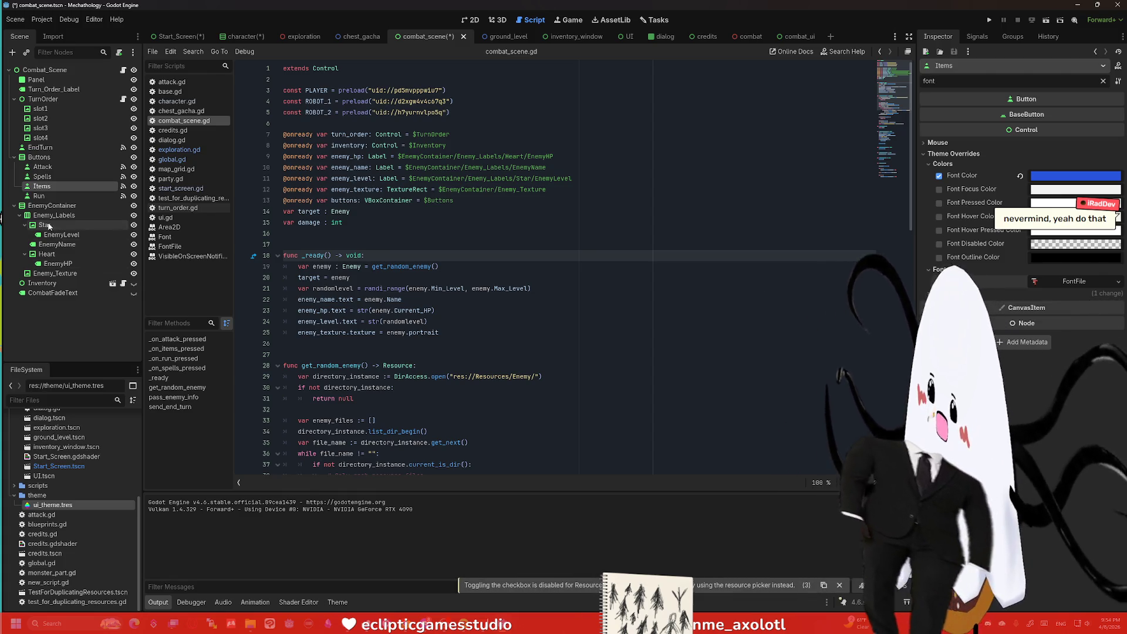
click(40, 195)
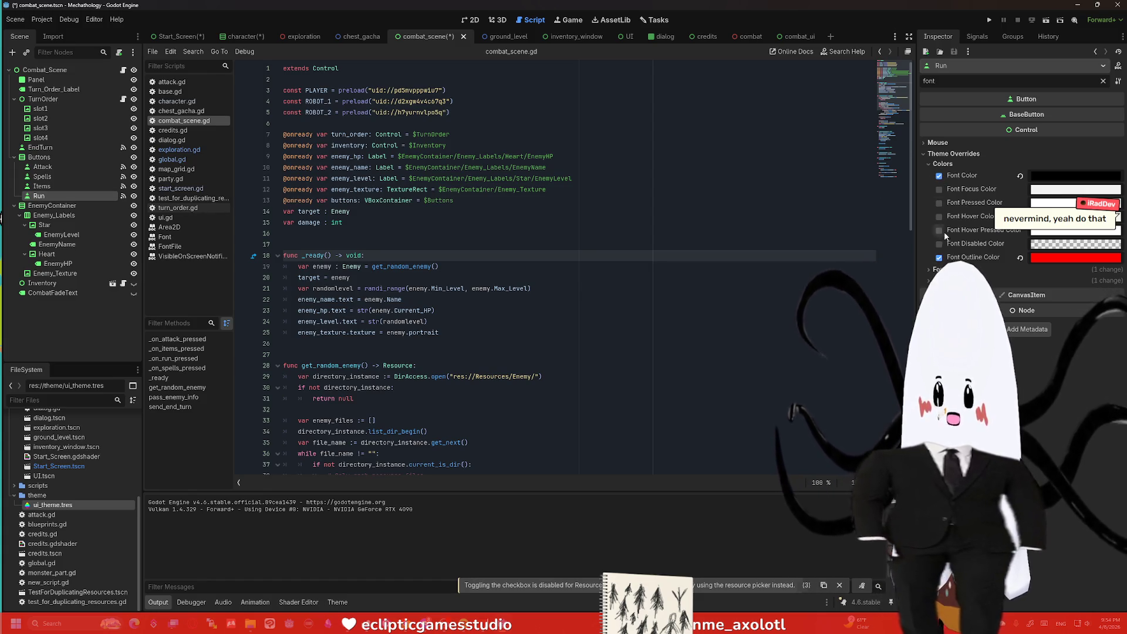
click(942, 269)
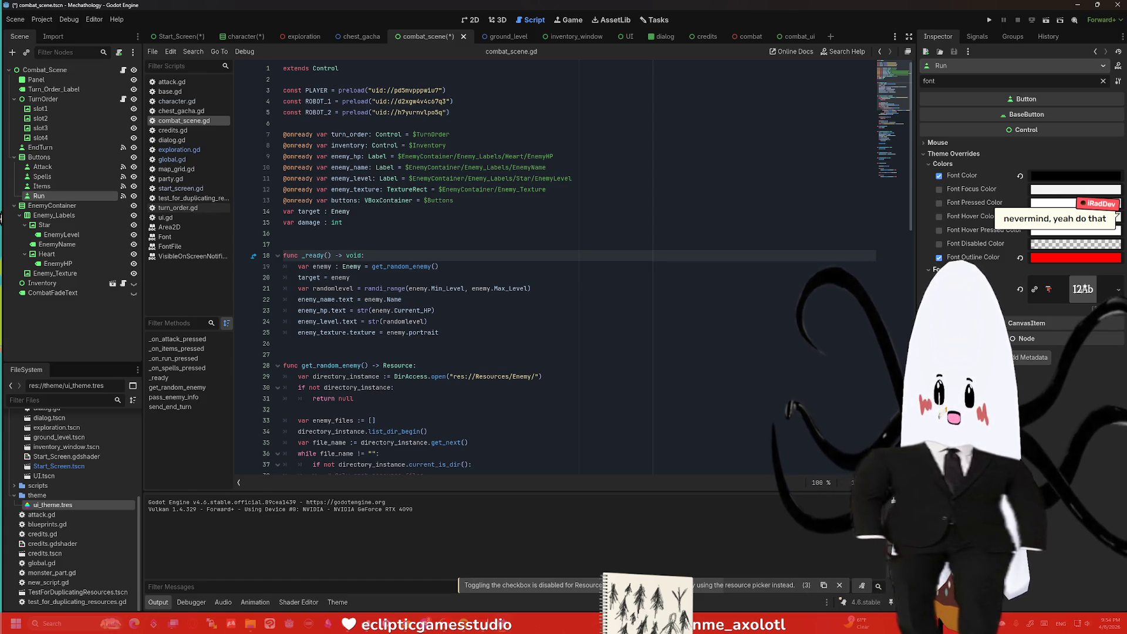
Step: Review the four action buttons' shared Theme Overrides together
shift+click(43, 166)
click(943, 163)
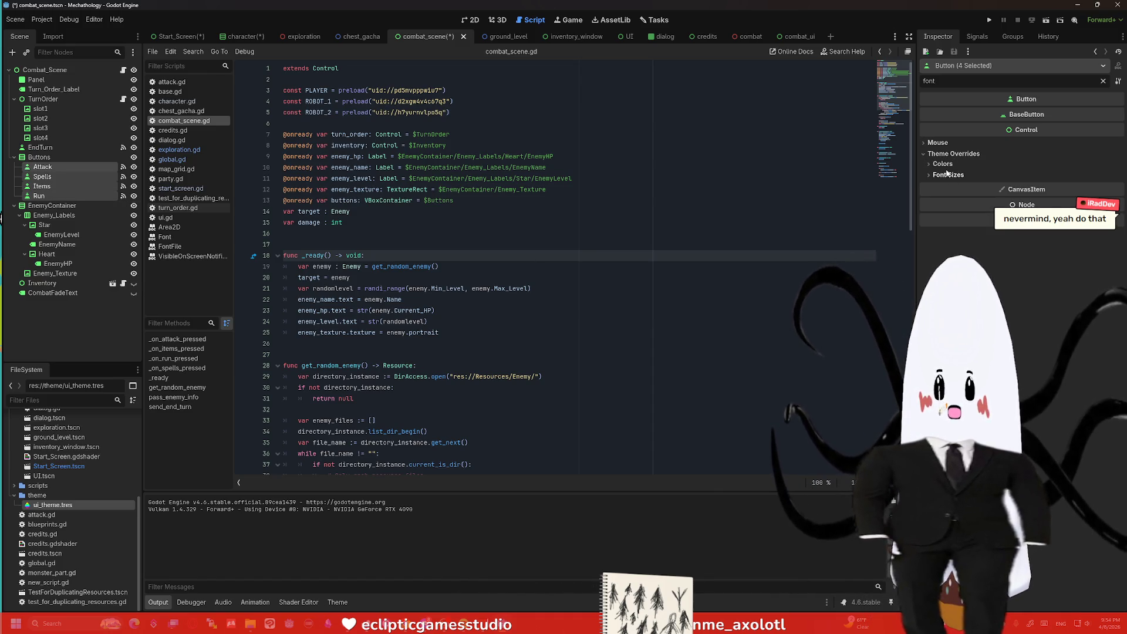
click(942, 196)
click(948, 174)
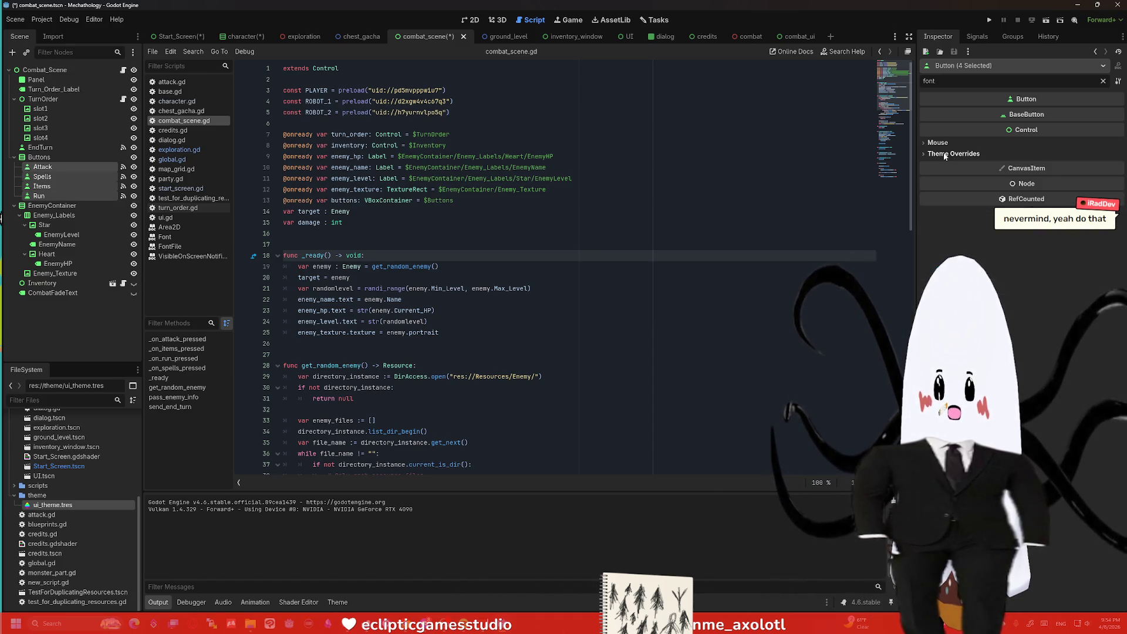
click(954, 153)
Step: Check Items, Attack and Spells individually, keeping their own font colours
click(42, 186)
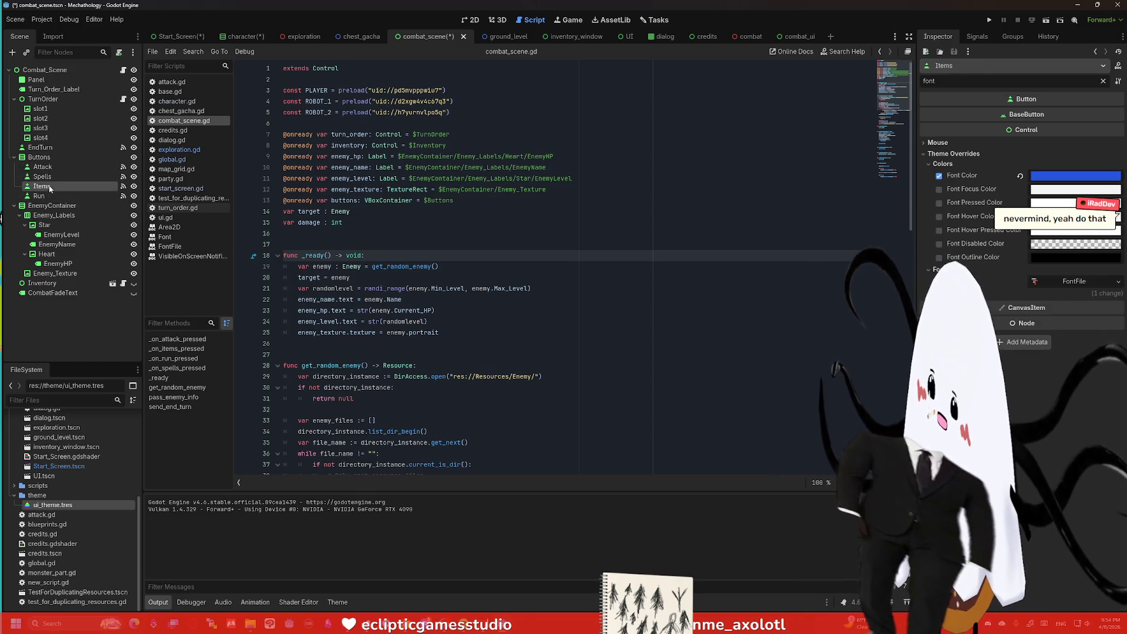
click(43, 167)
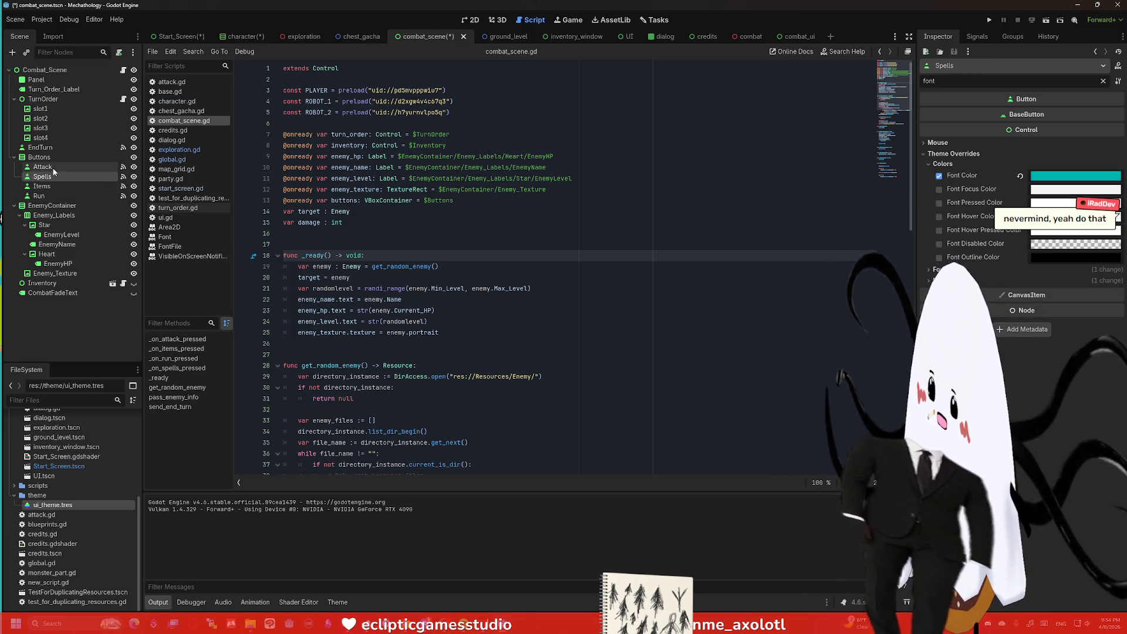
click(41, 176)
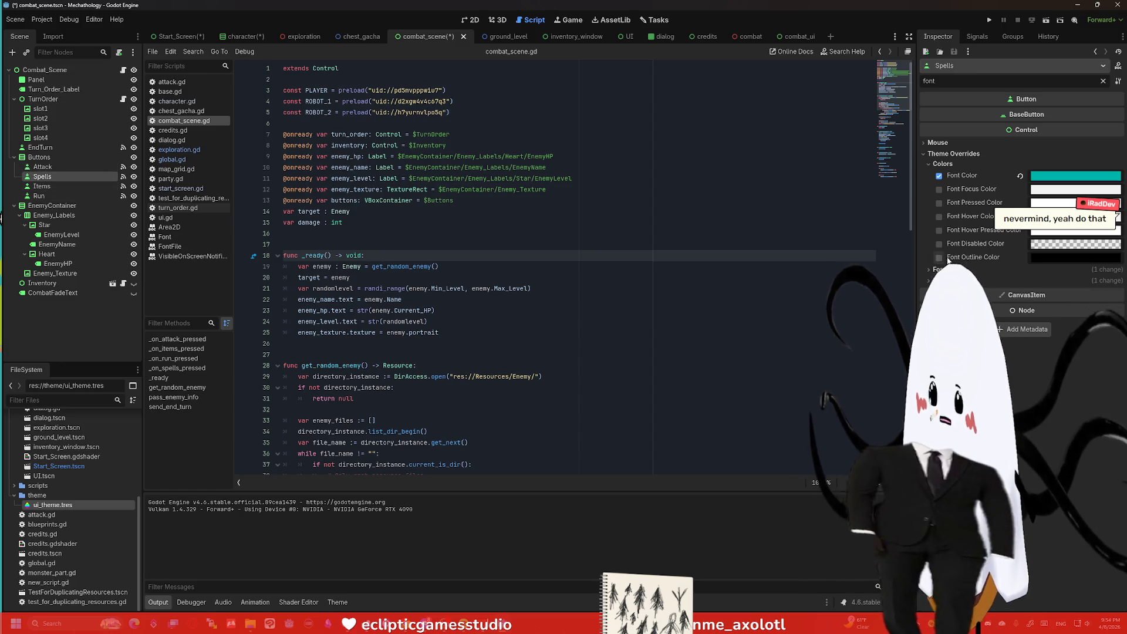
click(939, 268)
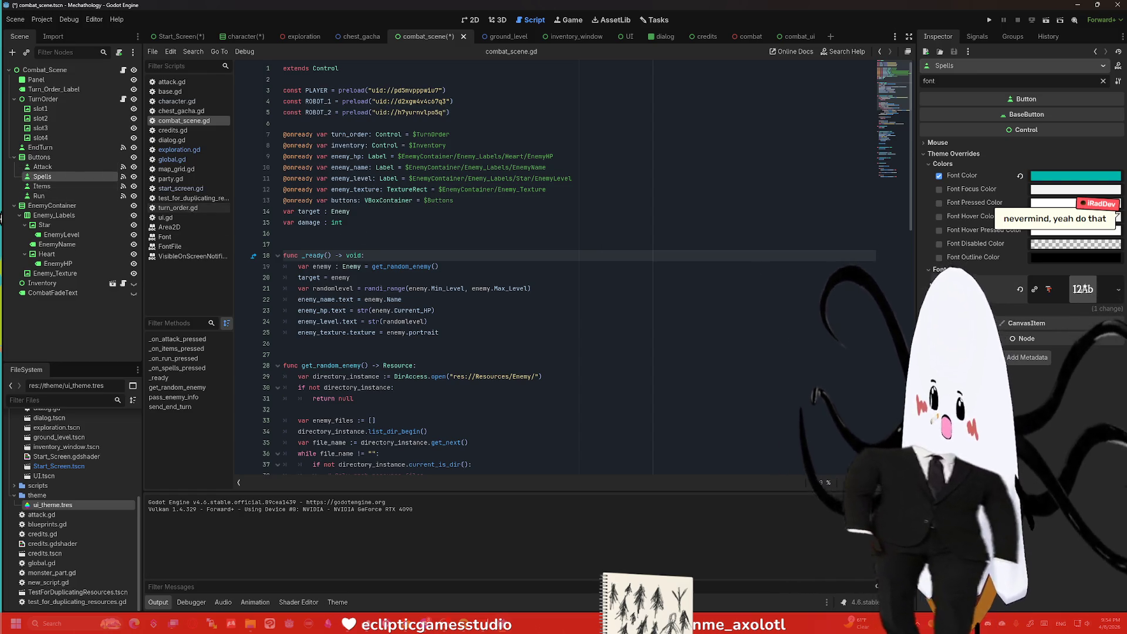
click(42, 167)
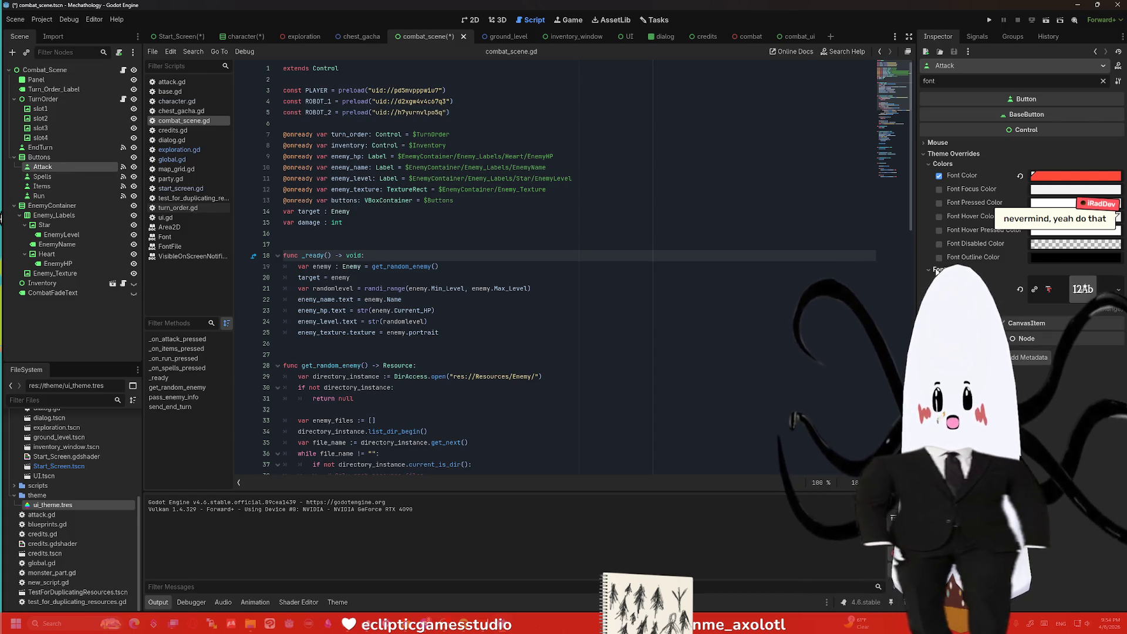
click(61, 234)
Step: Review the EnemyLevel, EnemyName and EnemyHP labels' font overrides
click(45, 225)
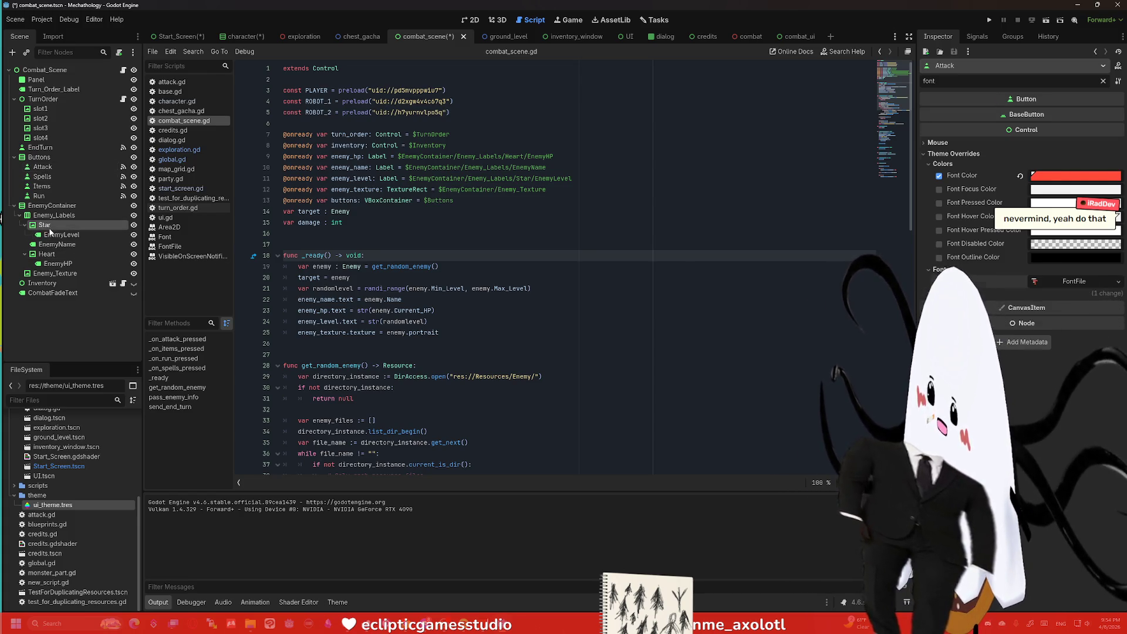
click(61, 235)
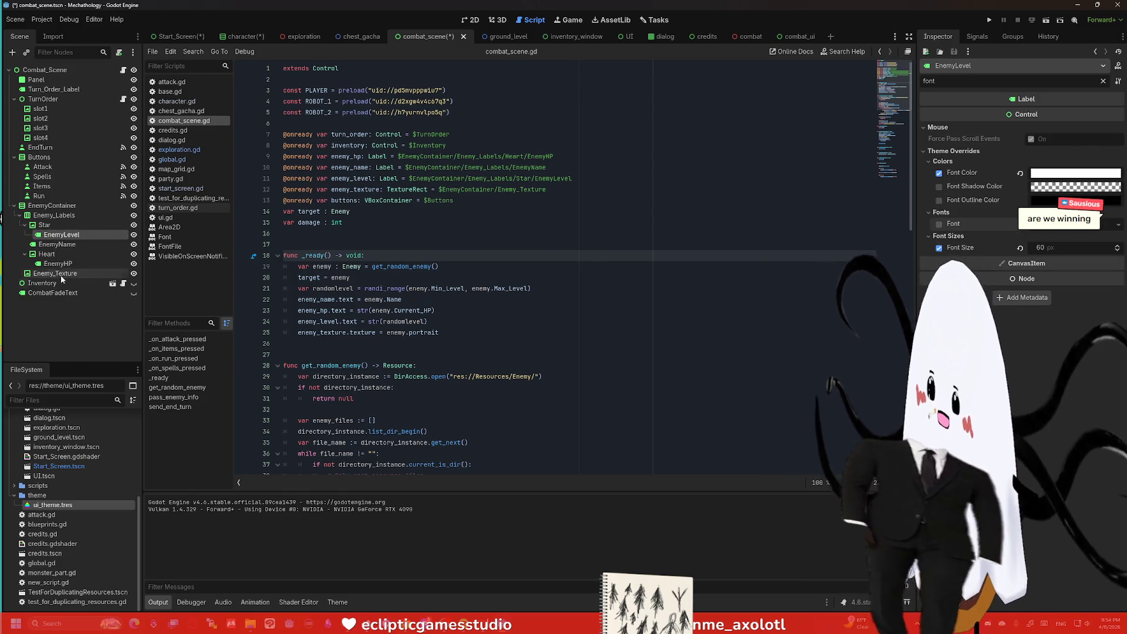
click(58, 245)
click(941, 199)
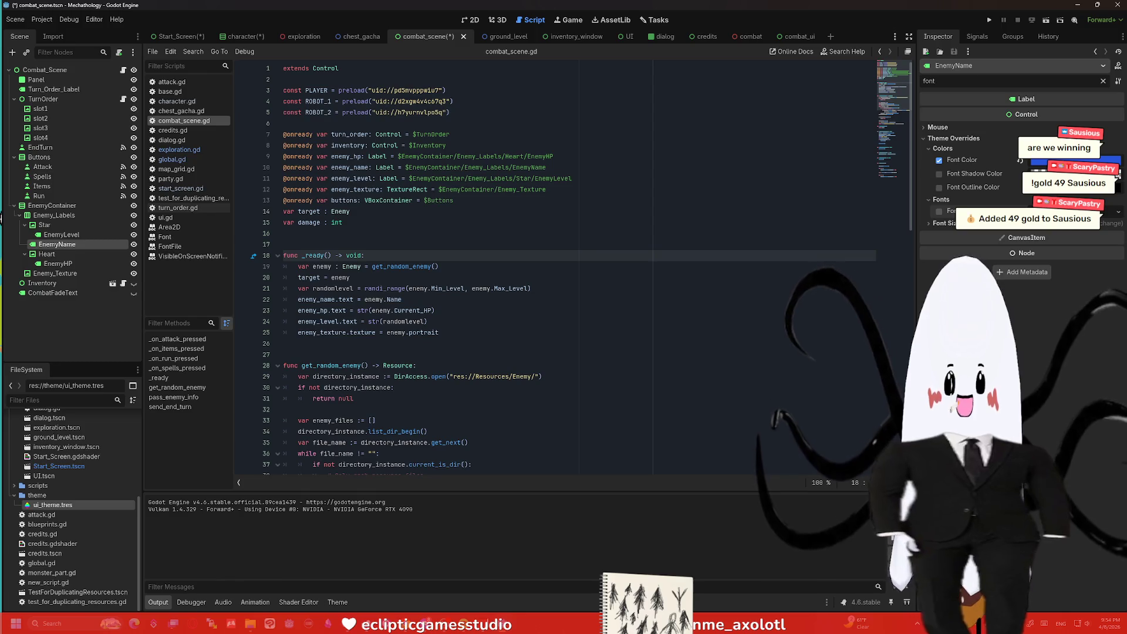
click(56, 265)
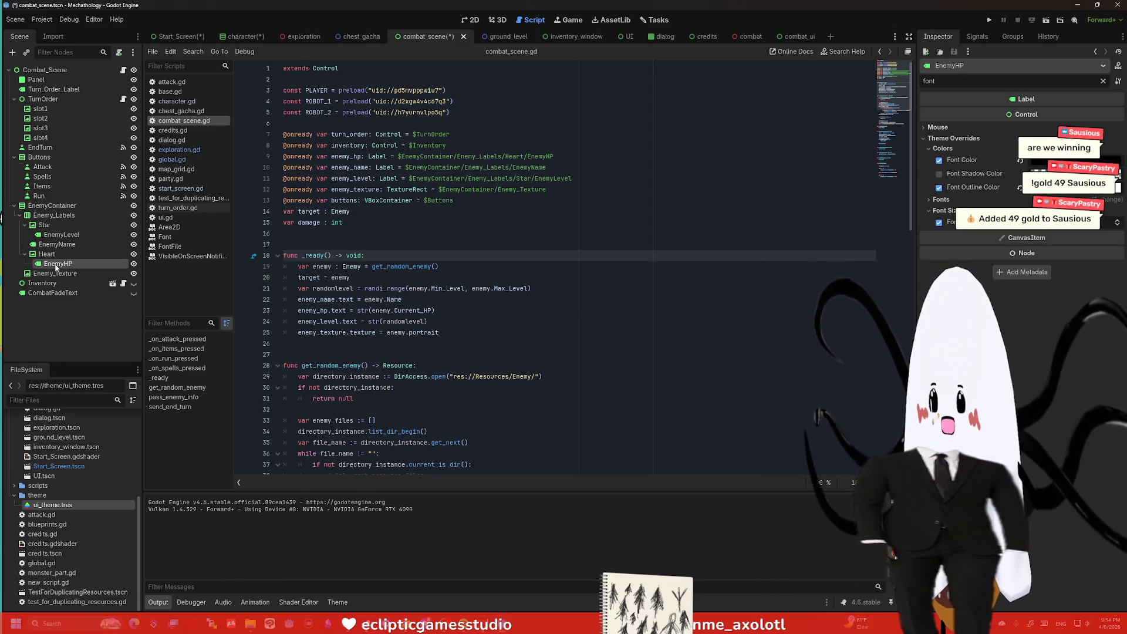
click(941, 200)
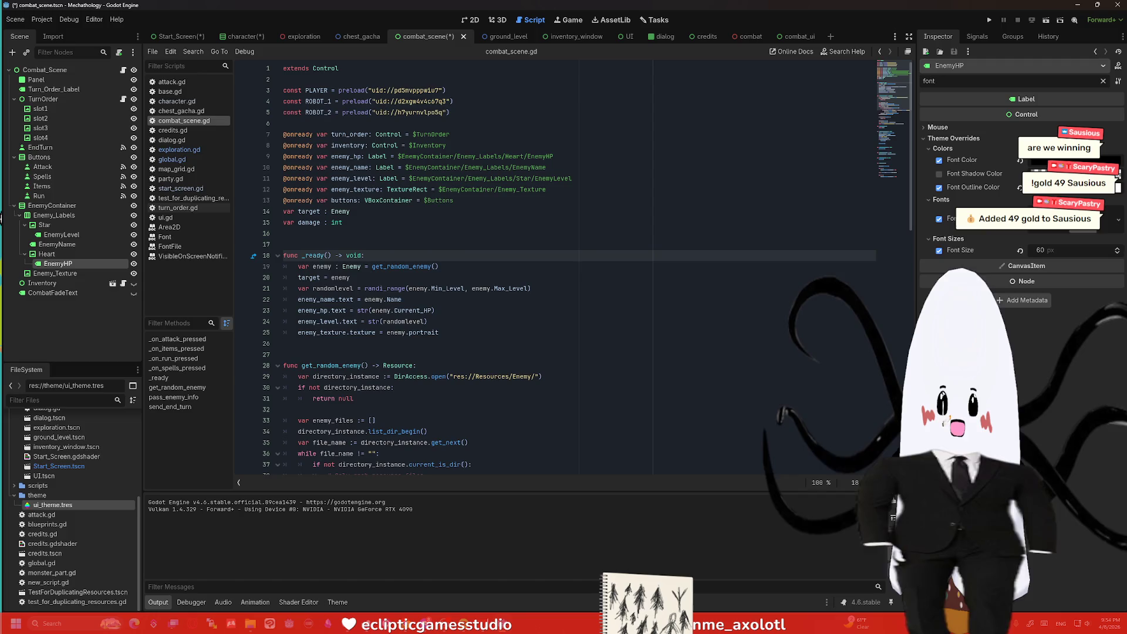
Step: Remove CombatFadeText's Font override, keeping its colour and size 40
click(51, 292)
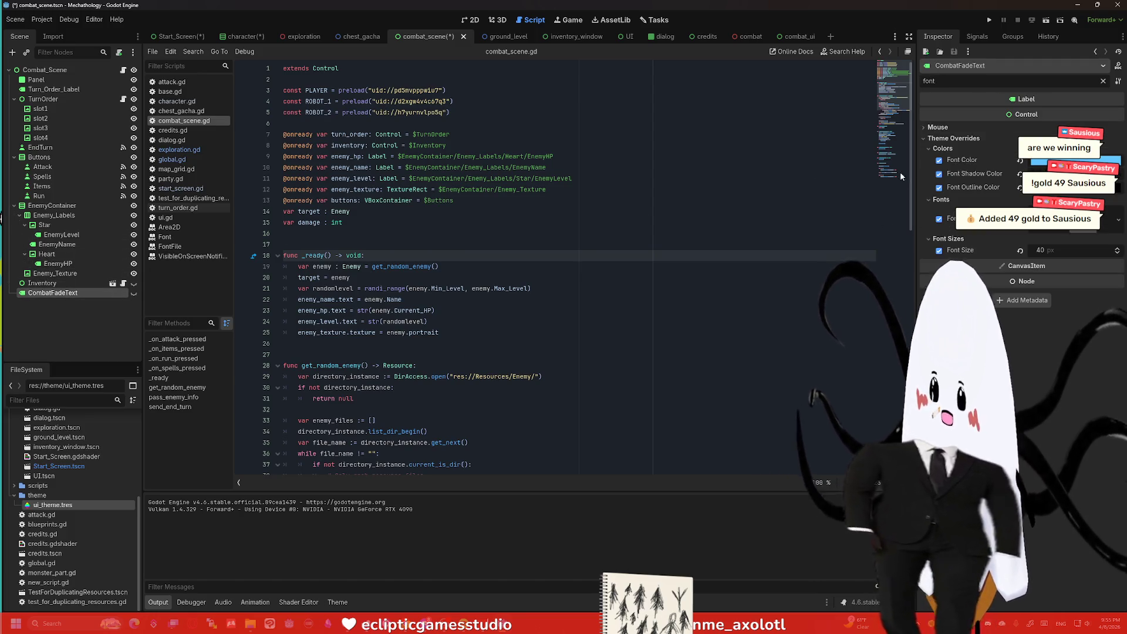
click(940, 219)
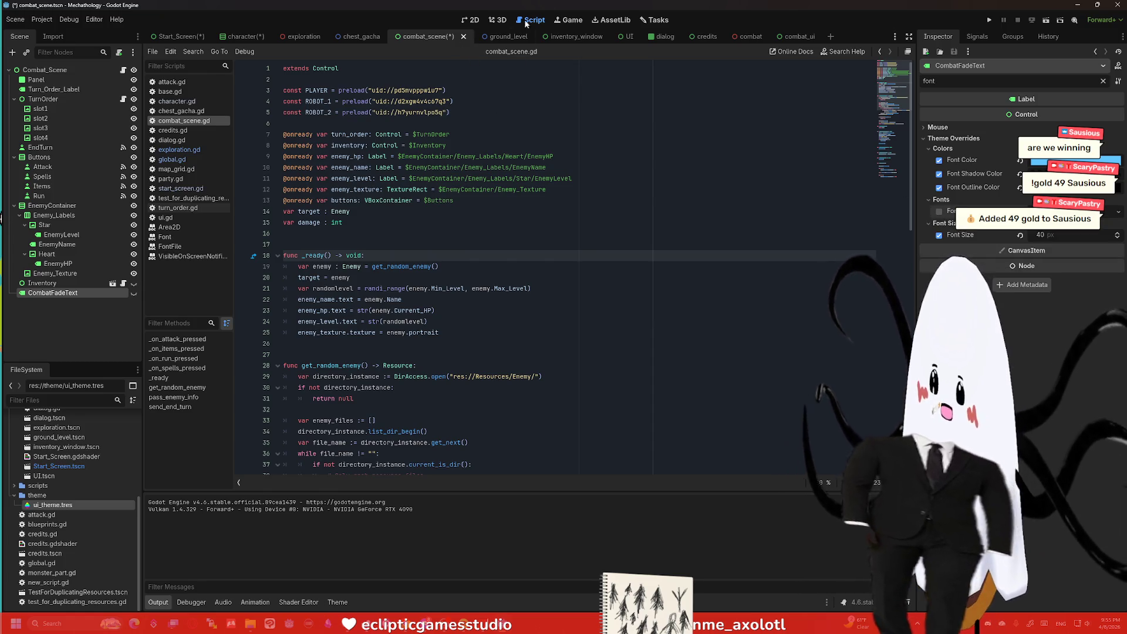
Step: Save and test-run the combat scene, then move on to the ground_level scene
click(1040, 24)
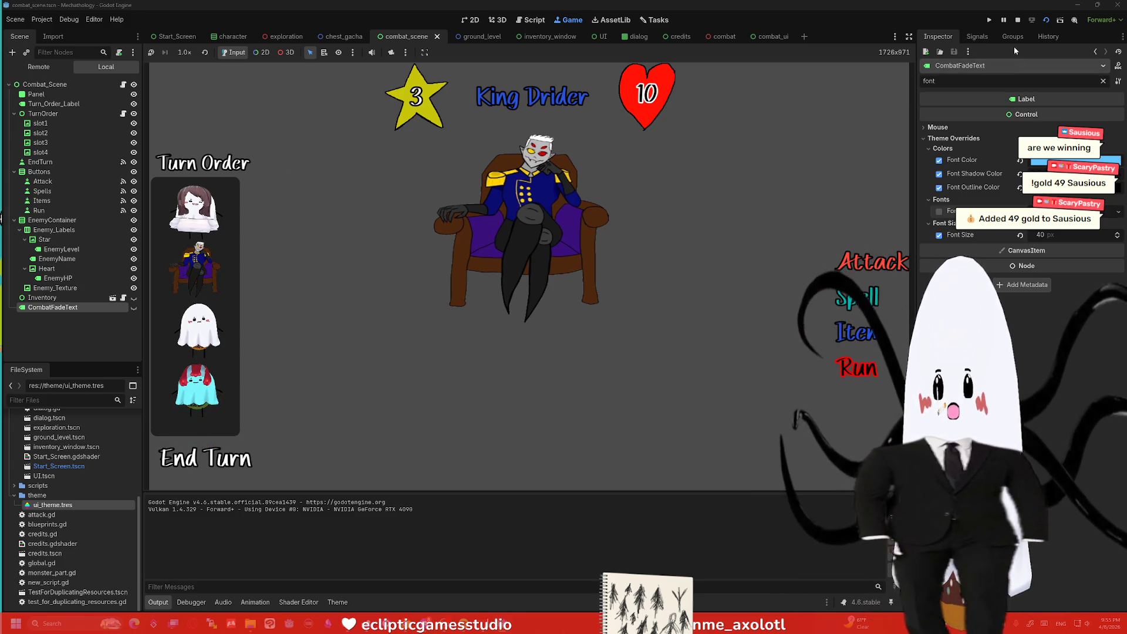
key(ctrl+F3)
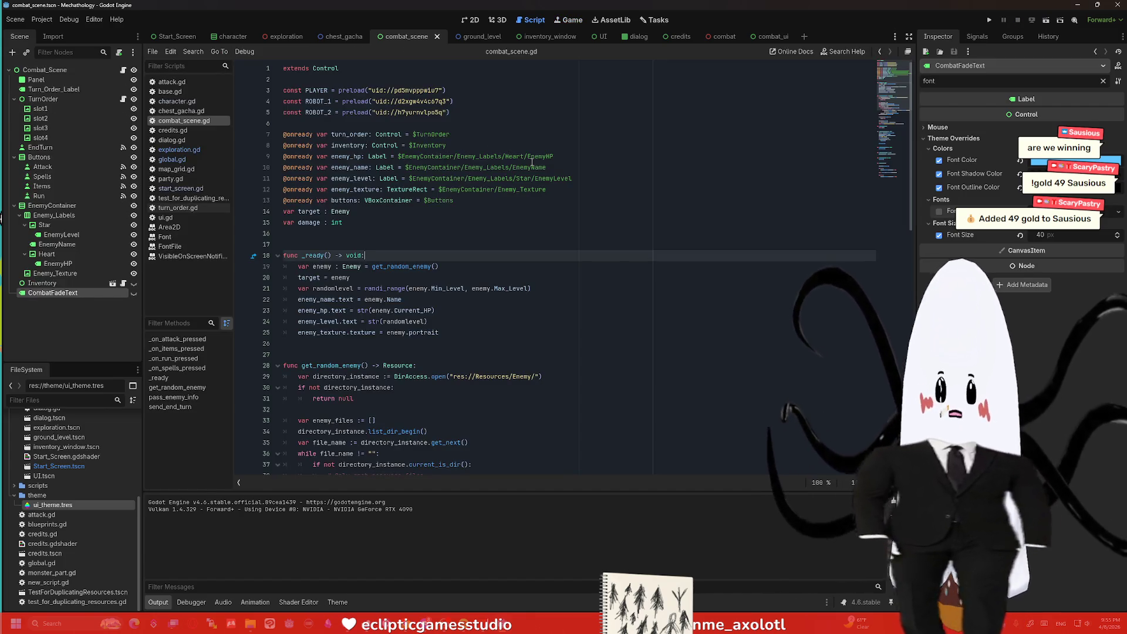
click(467, 37)
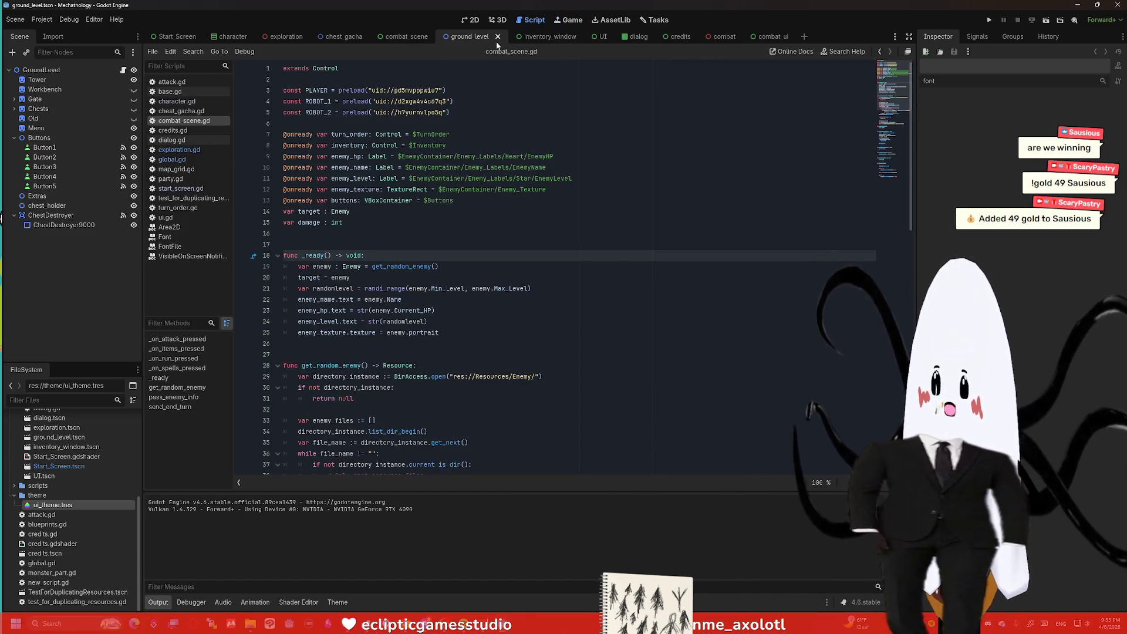
Step: Clear the shared Font override on ground_level's Button1–Button5
click(45, 147)
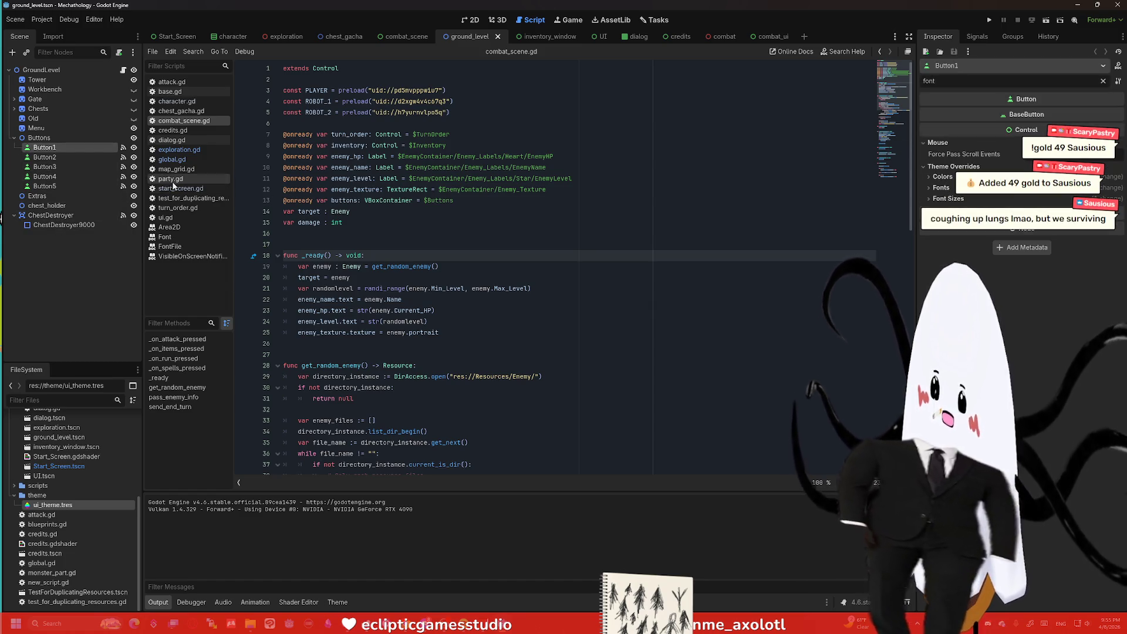
shift+click(46, 186)
click(954, 154)
click(943, 174)
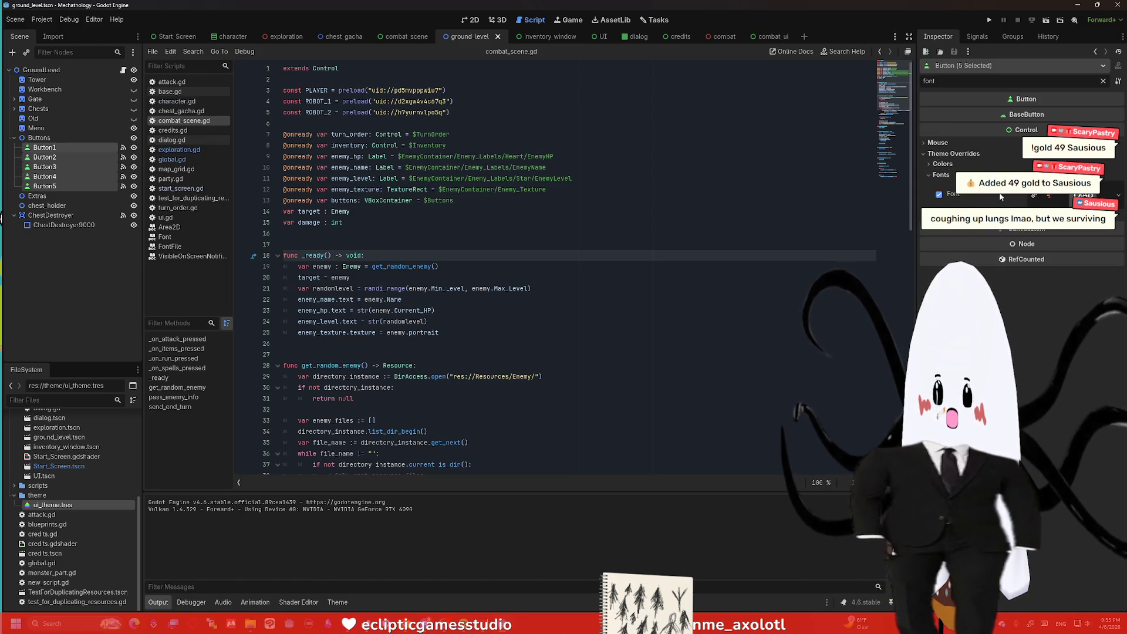
Step: Inspect the Extras, ChestDestroyer9000, Menu, Old, Chests, Gate, DialogBackground and Tower nodes
click(37, 195)
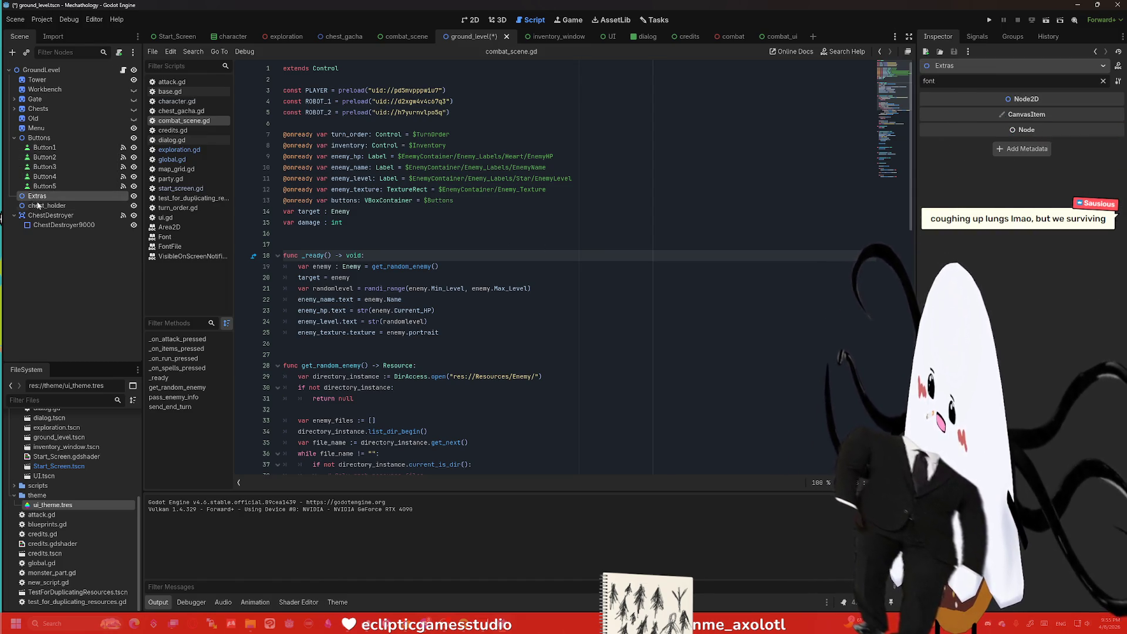
click(61, 225)
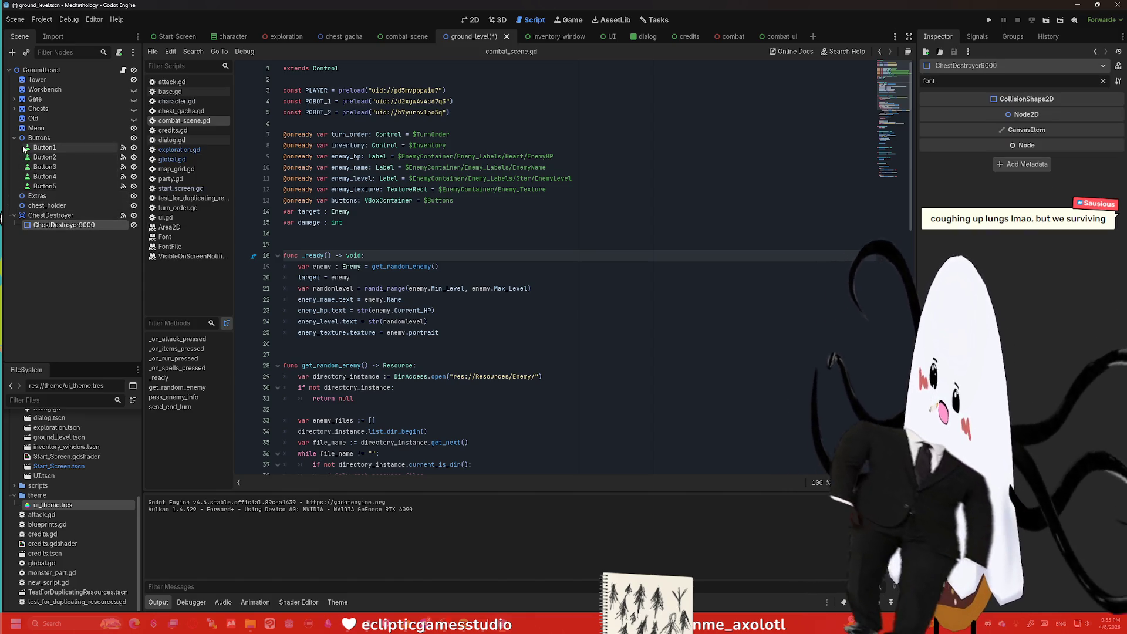
click(37, 128)
click(34, 118)
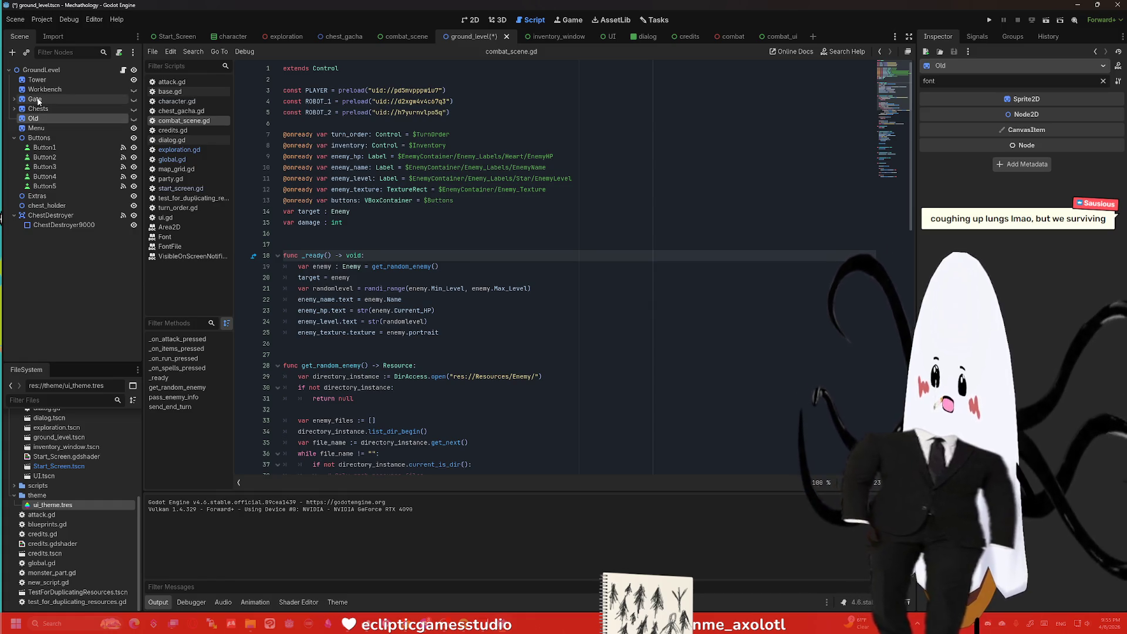
click(39, 108)
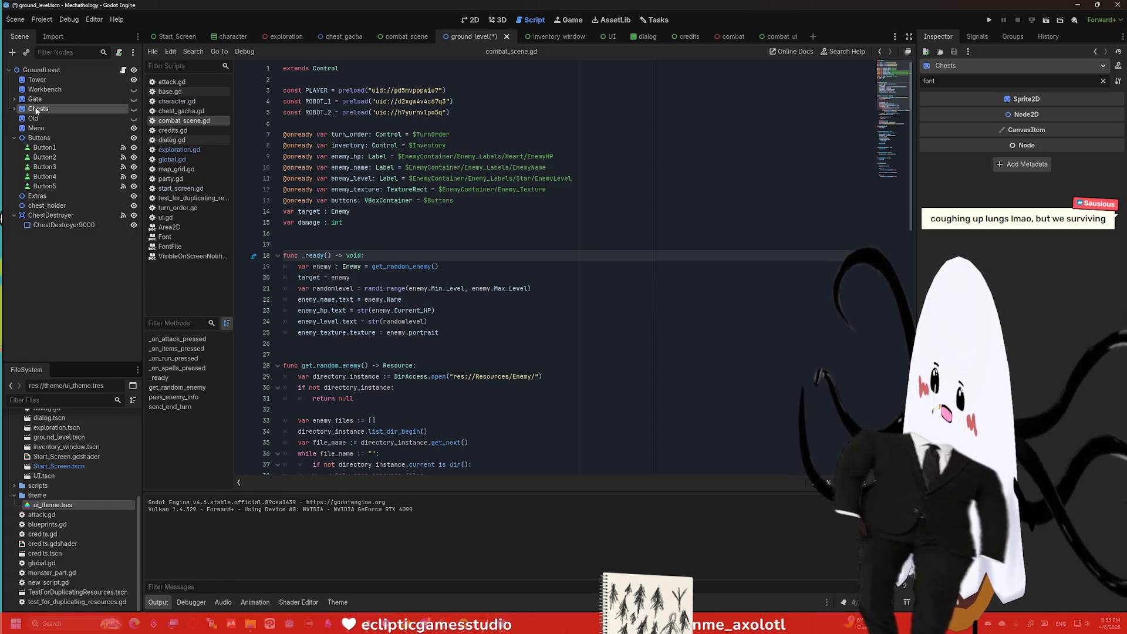
click(22, 99)
click(60, 109)
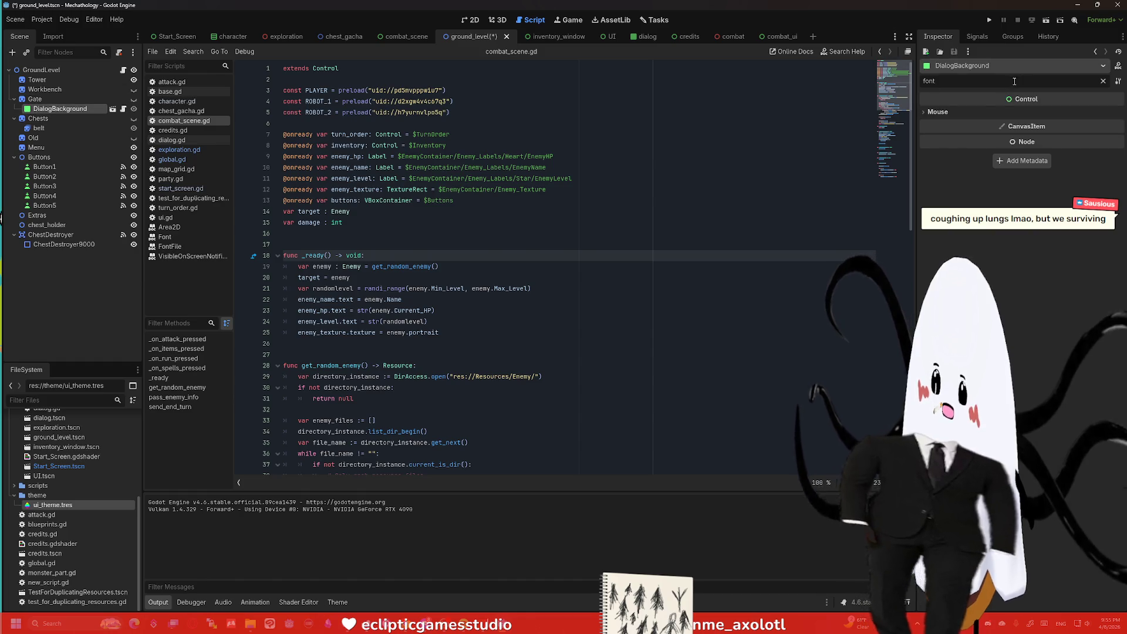
click(938, 112)
click(37, 79)
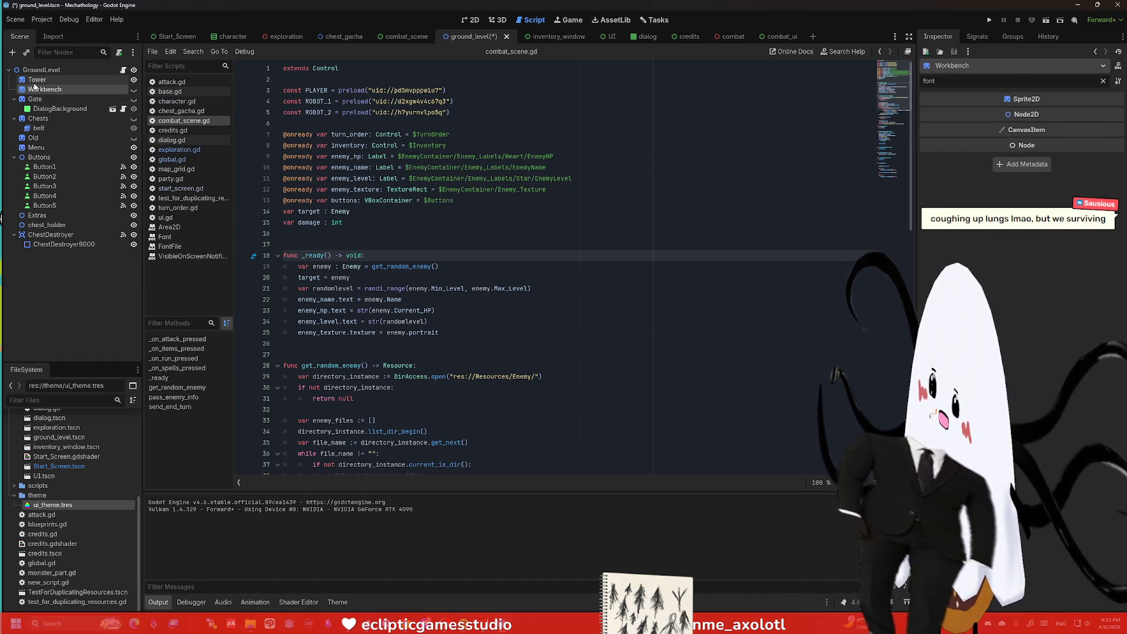
Step: Clear the Font override on the inventory window's five buttons
click(538, 40)
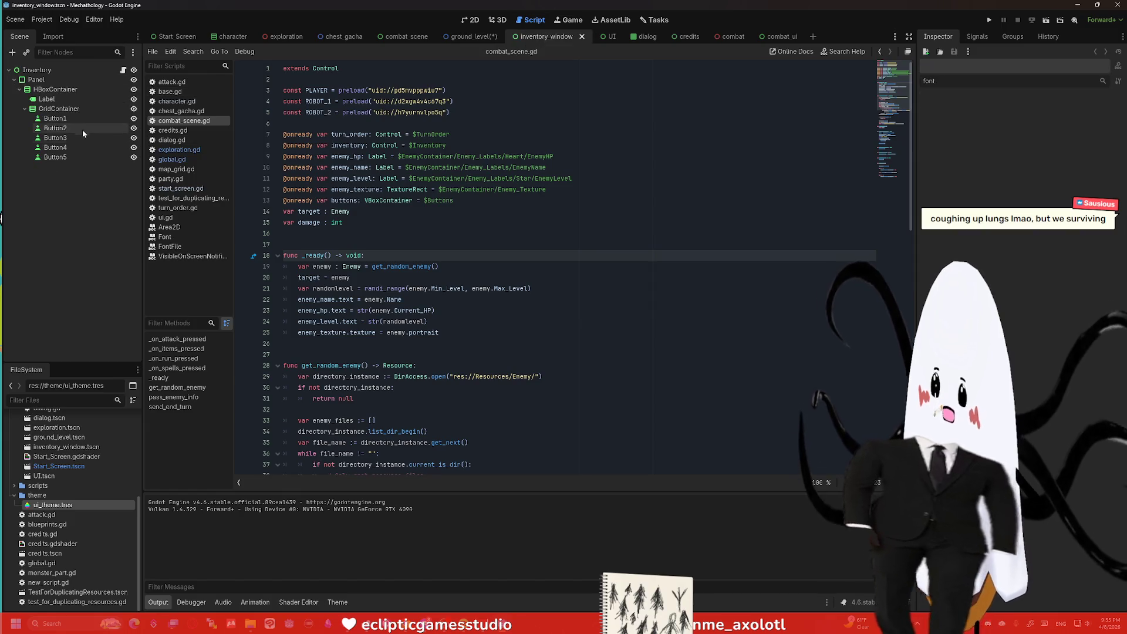
click(56, 118)
shift+click(55, 157)
click(954, 154)
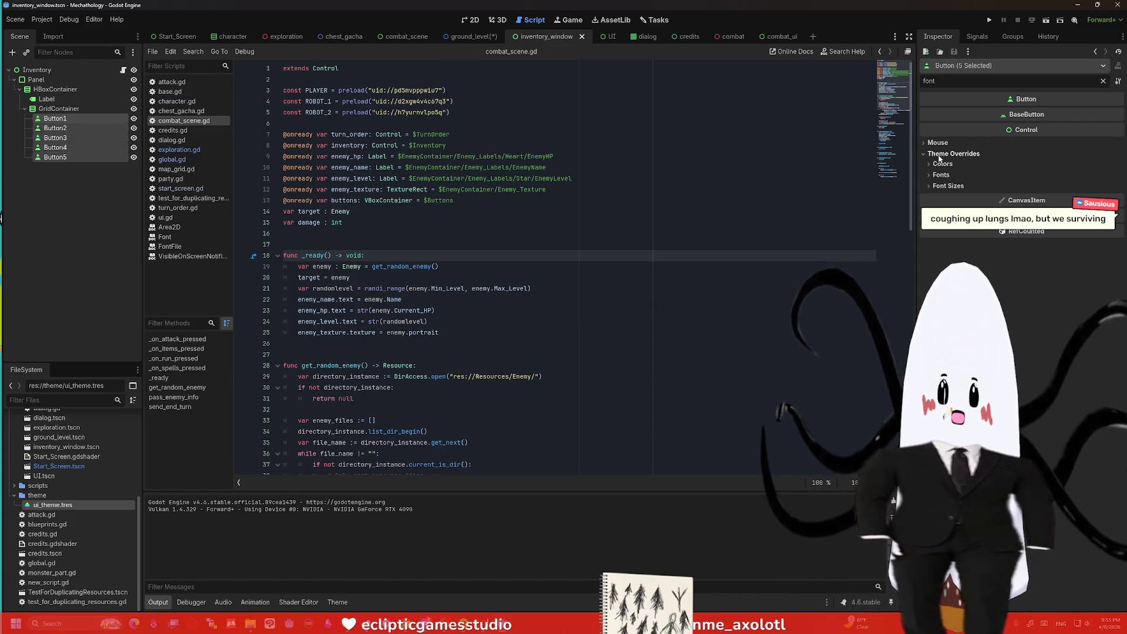
click(941, 174)
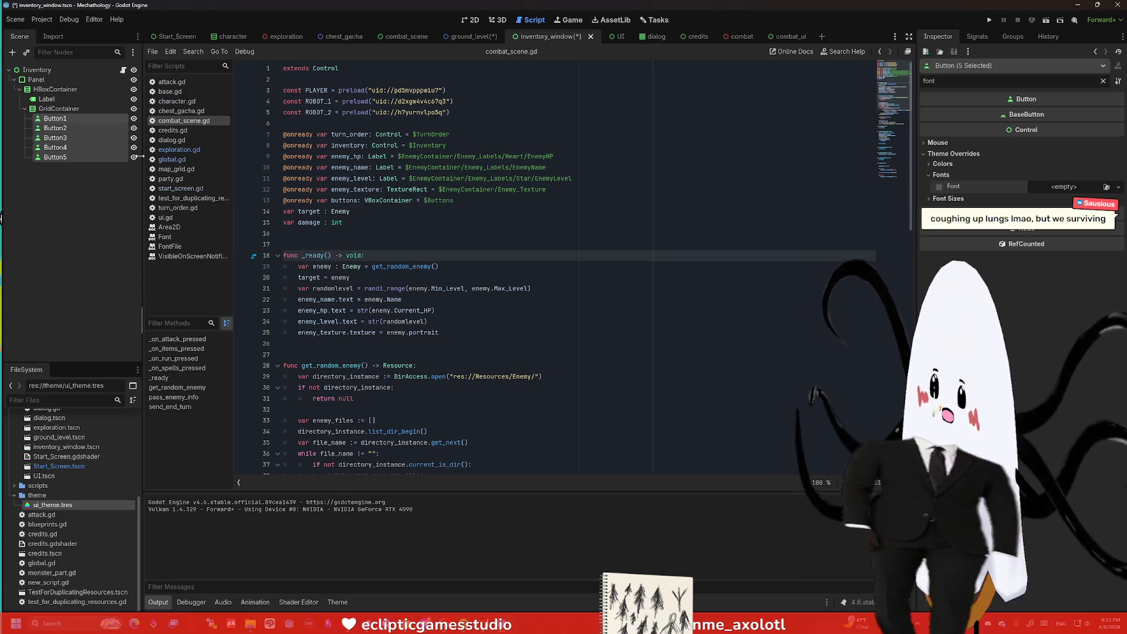
Step: Remove the inventory Label's Font override and move on to the UI scene
click(47, 98)
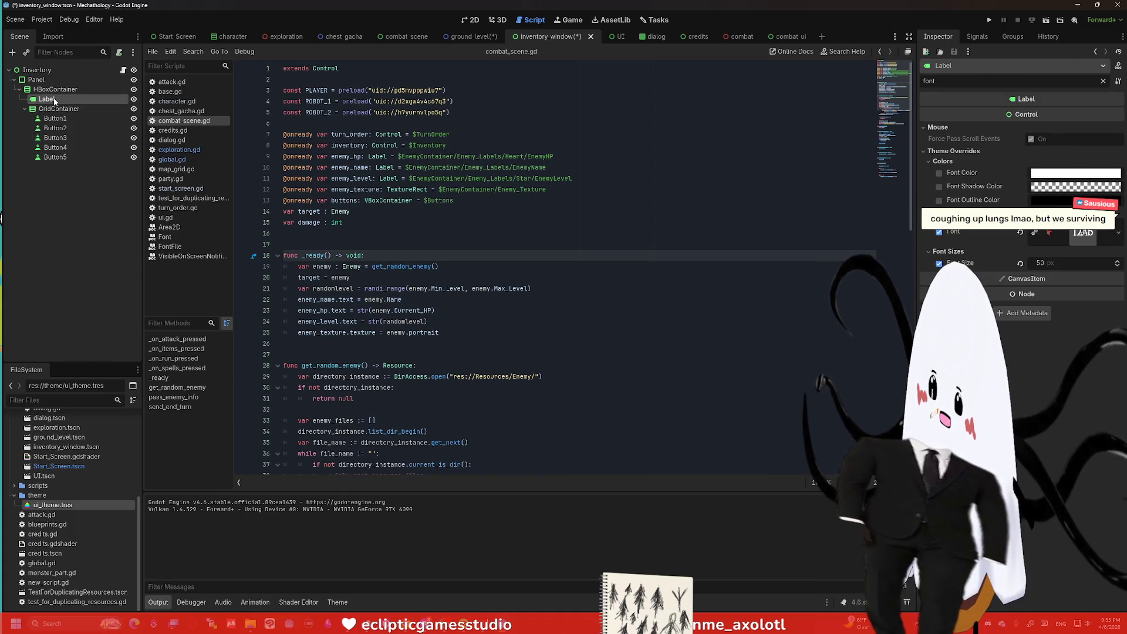
click(941, 232)
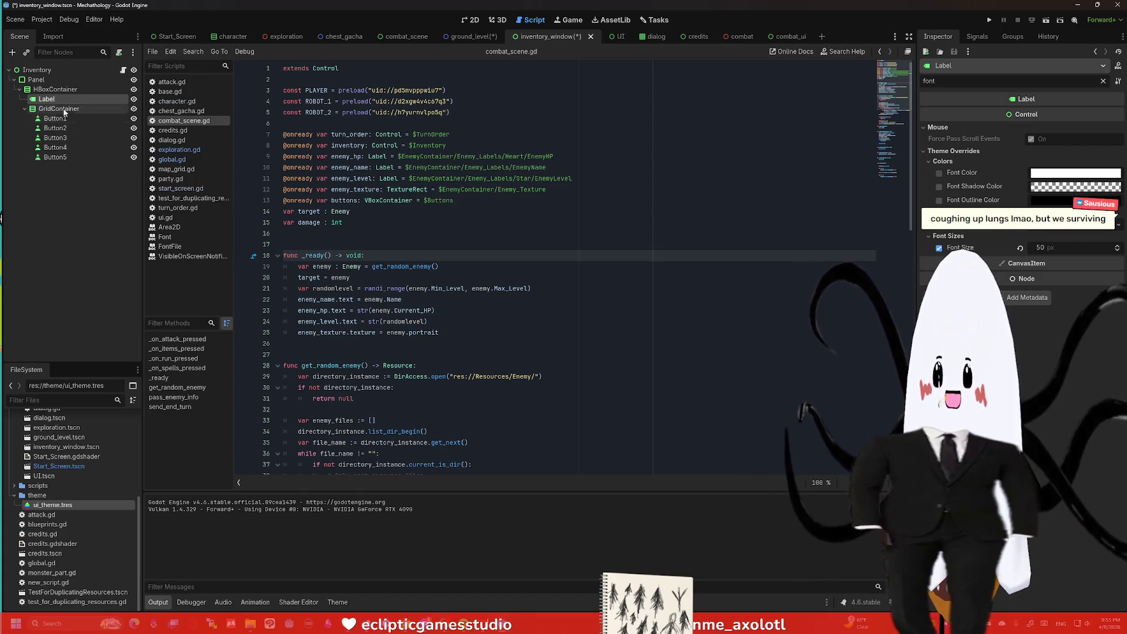
click(55, 89)
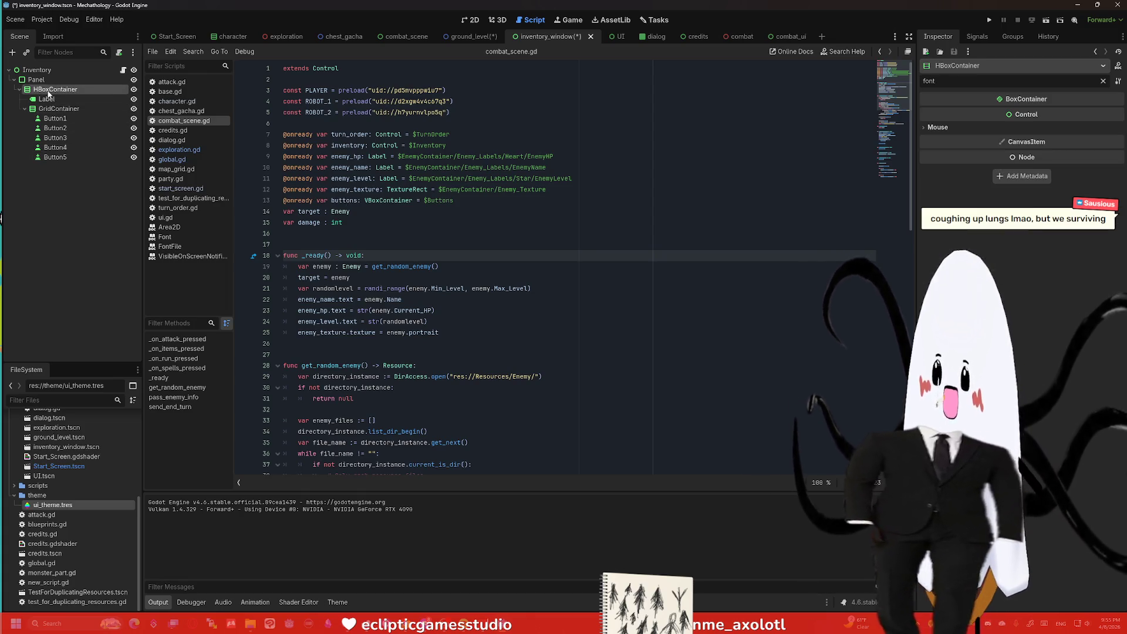
click(616, 36)
Step: Clear the Font override on the Map through Portal buttons
click(39, 128)
shift+click(42, 157)
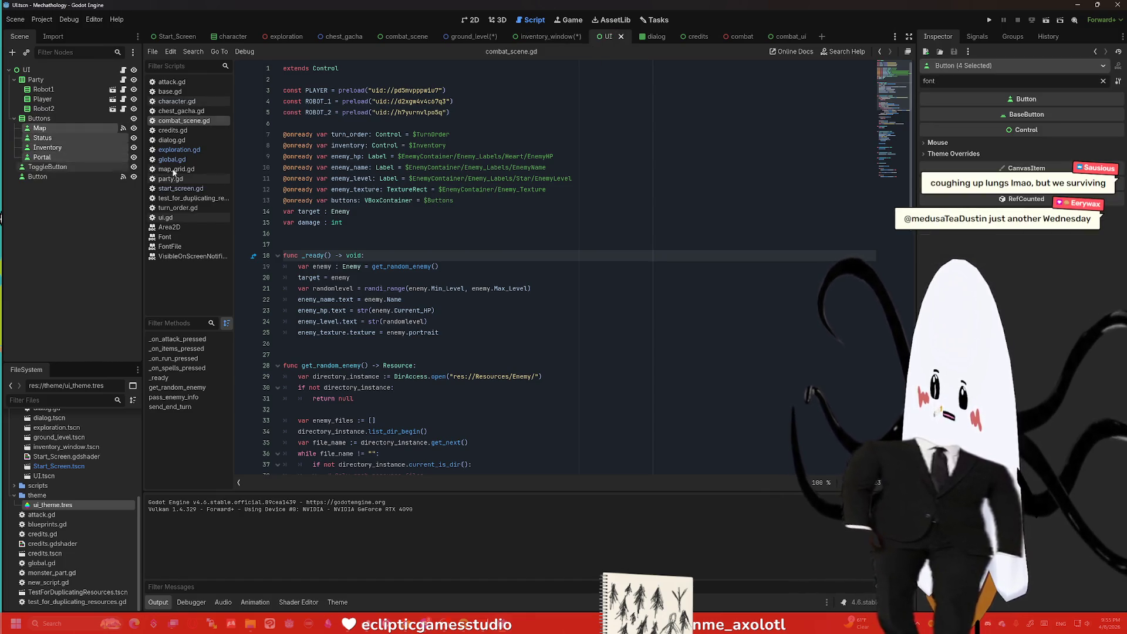
click(941, 175)
click(939, 194)
click(939, 194)
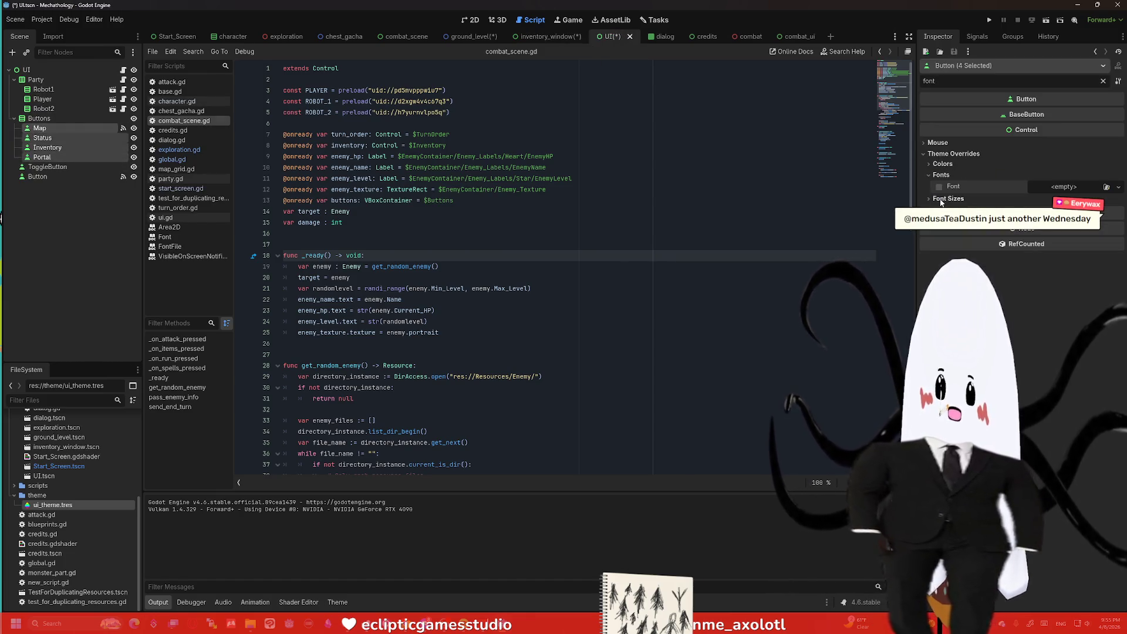
Step: Check ToggleButton's and Button's font overrides, then move on to the dialog scene
click(48, 167)
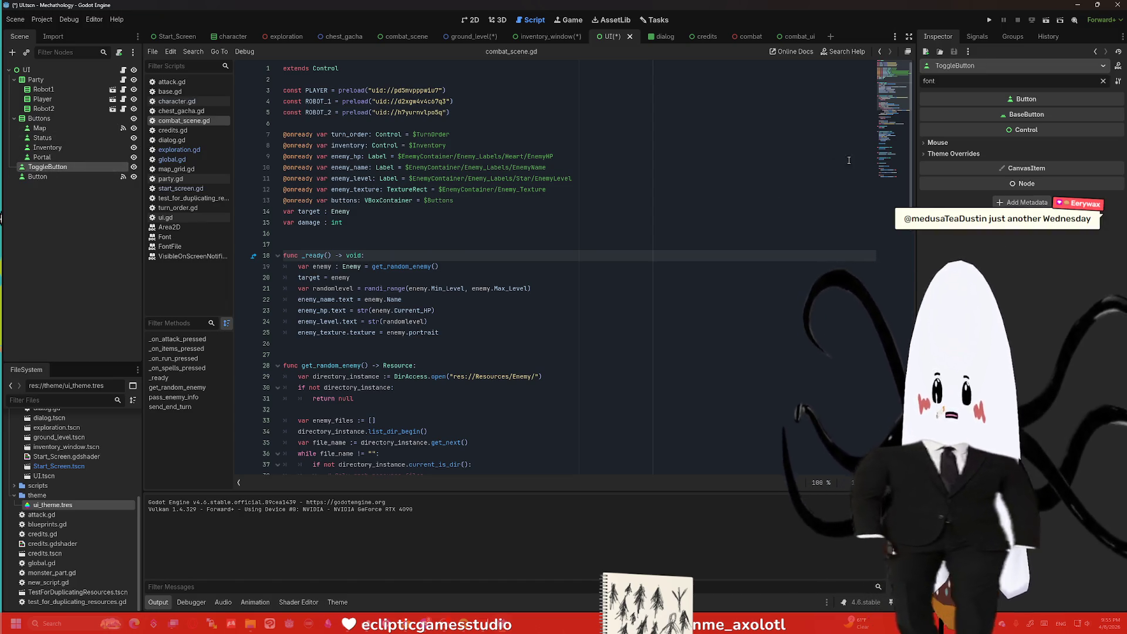
click(953, 154)
click(942, 175)
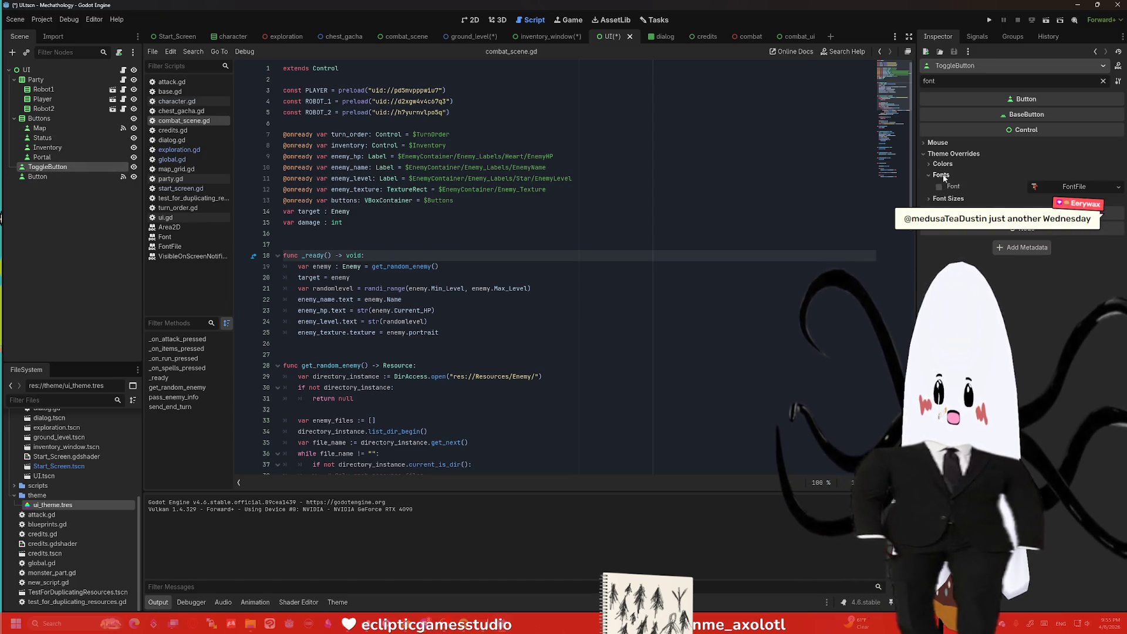
click(95, 177)
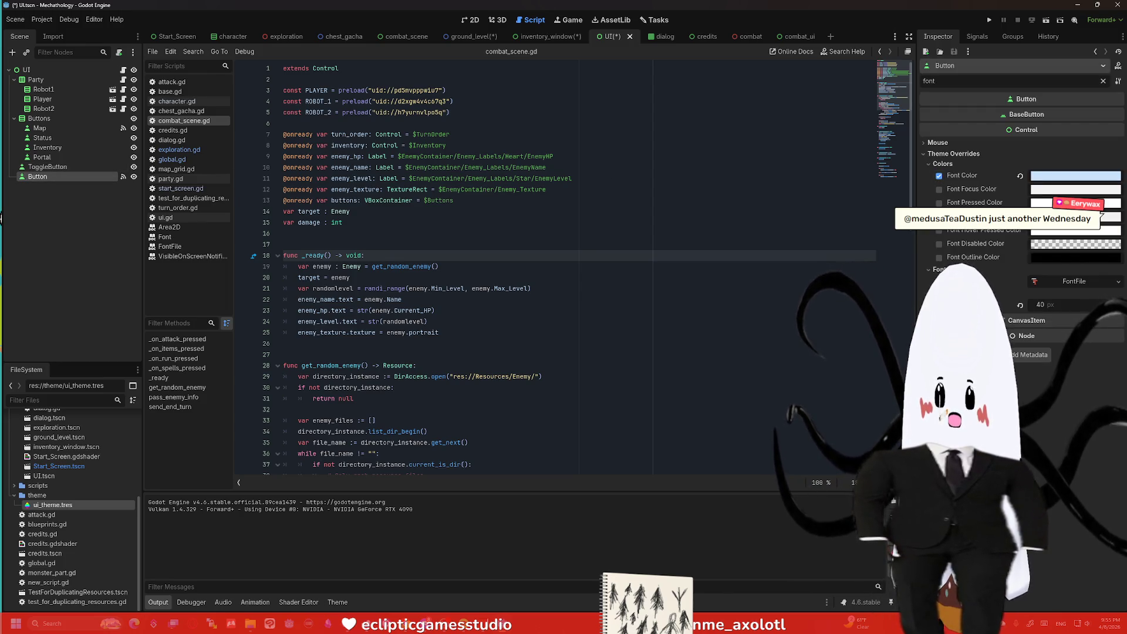
click(661, 36)
click(44, 90)
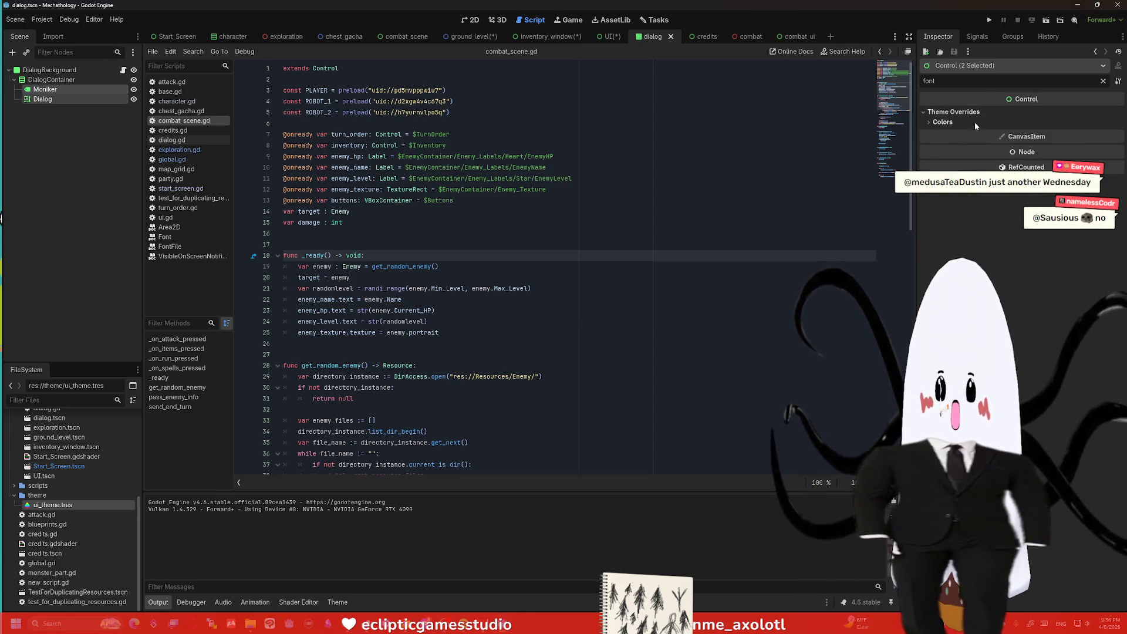
Step: Review the Moniker label's font overrides
click(88, 90)
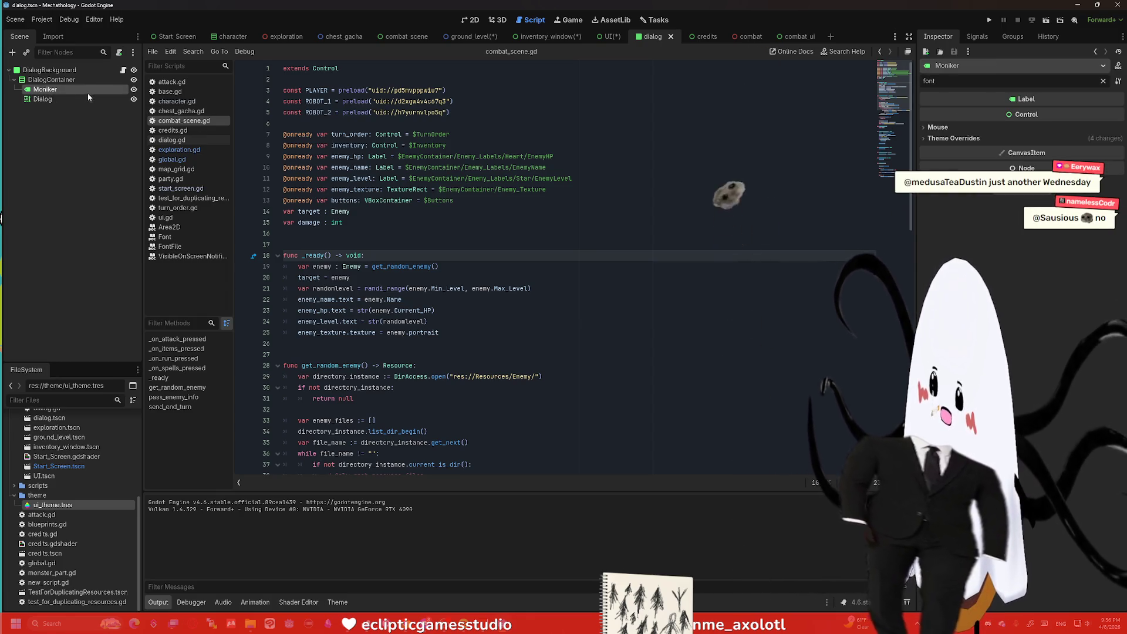
click(953, 137)
click(944, 159)
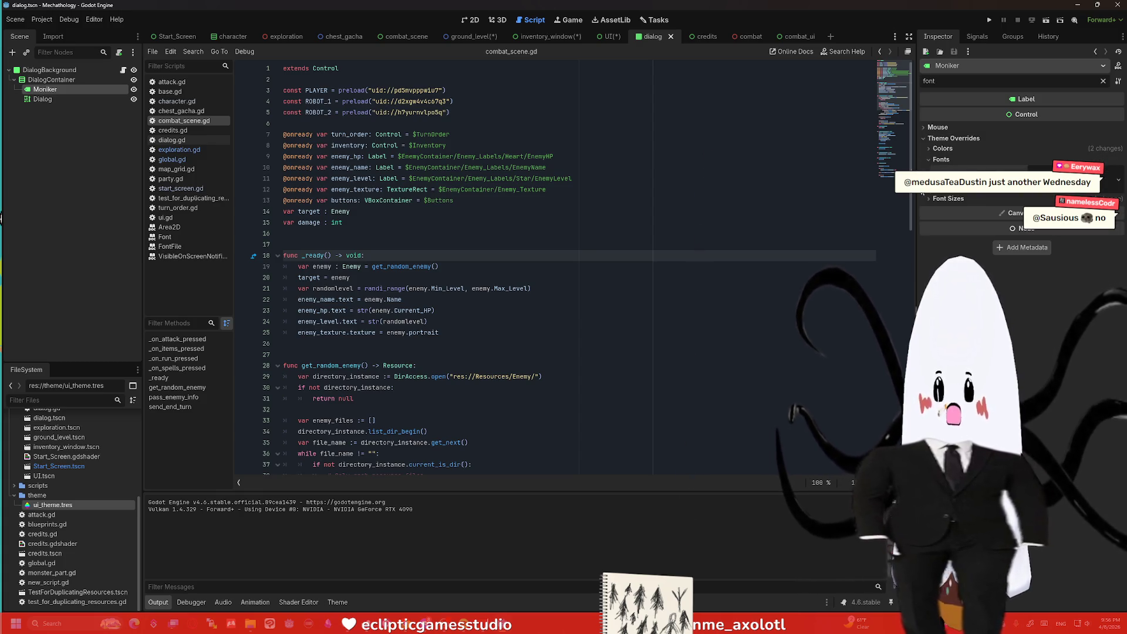
Step: Review the Dialog rich-text label's font overrides
click(43, 99)
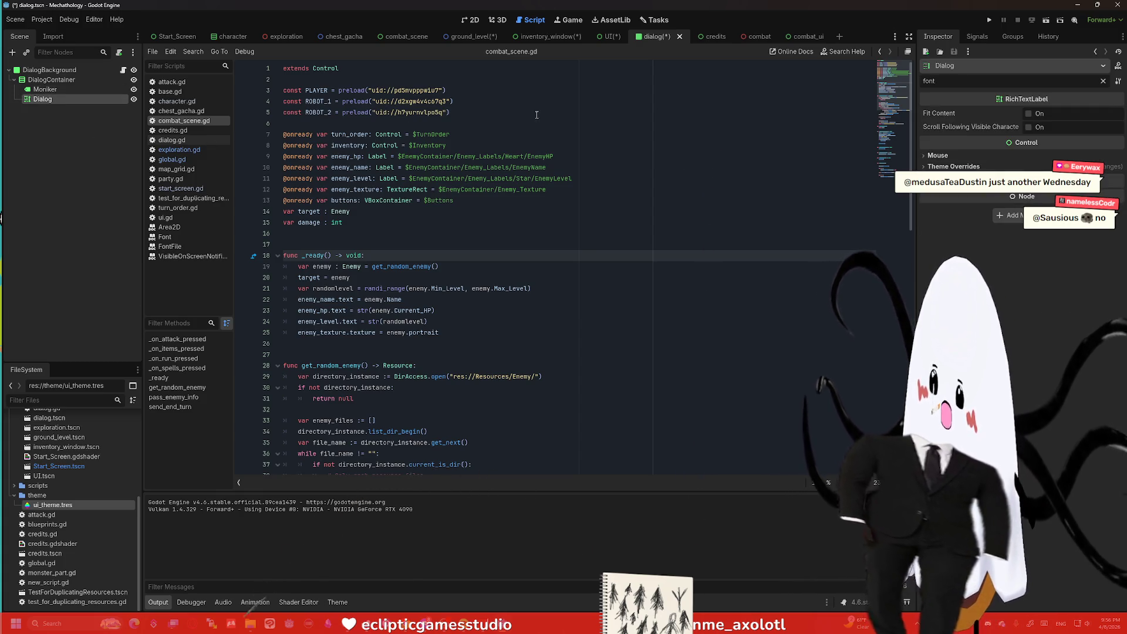
click(944, 157)
click(953, 176)
click(952, 207)
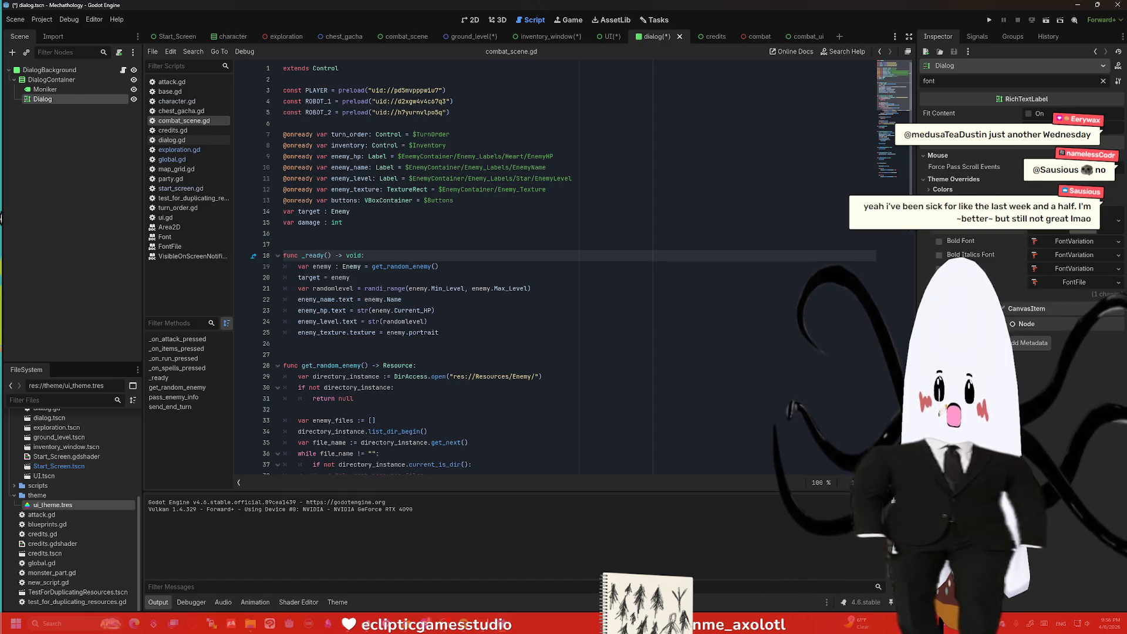
scroll(1013, 264, down, 1)
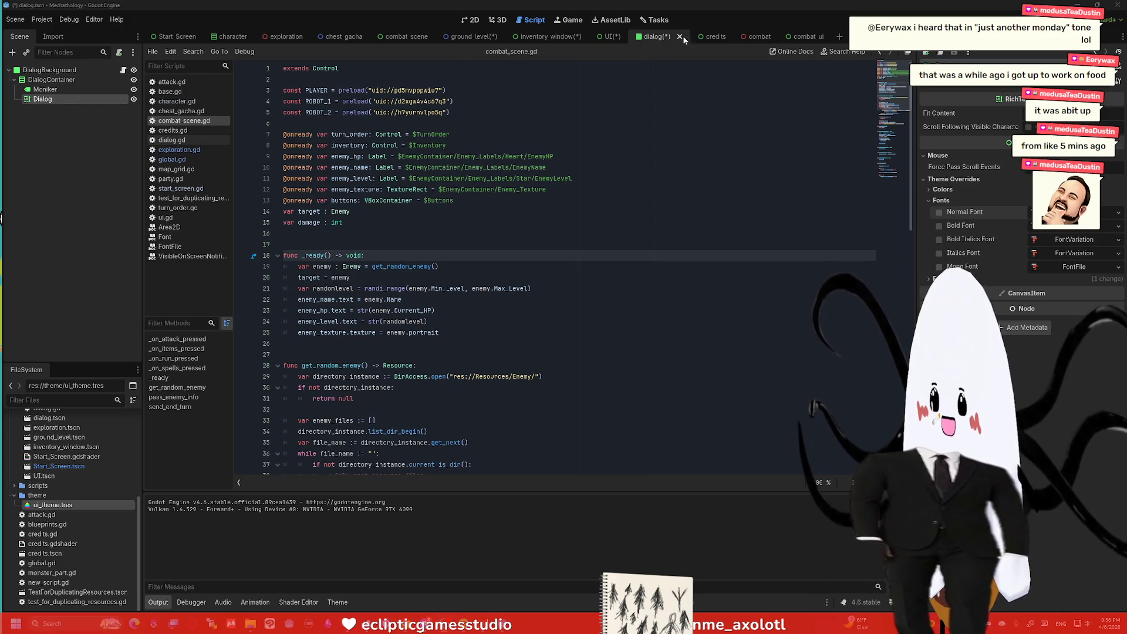
Step: Clear the shared font override on the Credits, Programming and InfoName labels in the credits scene
click(705, 37)
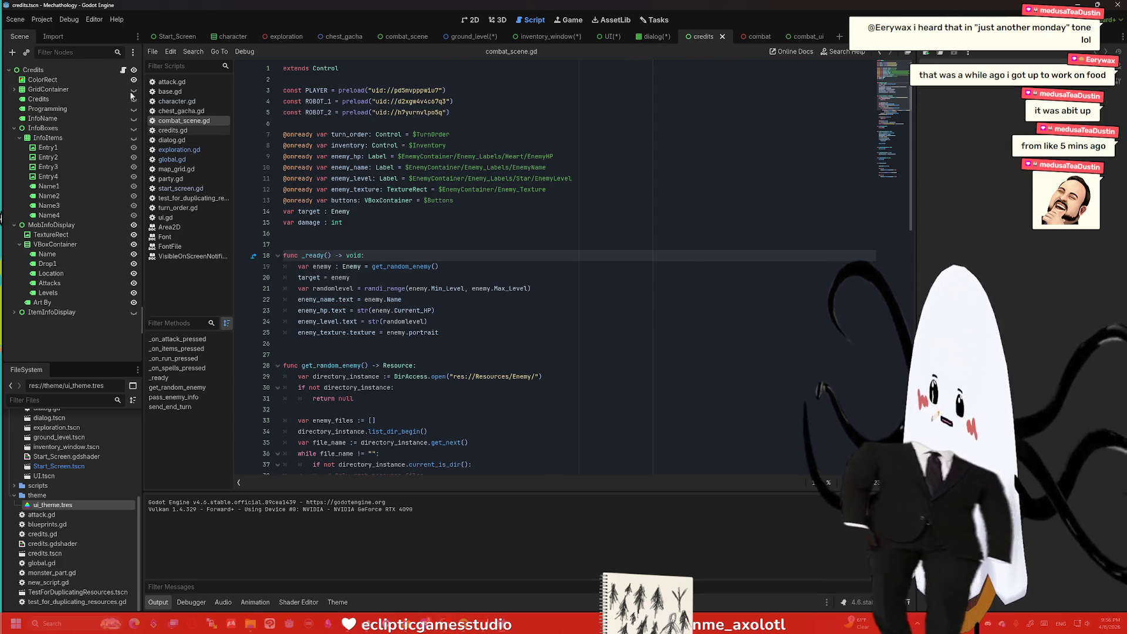
click(39, 99)
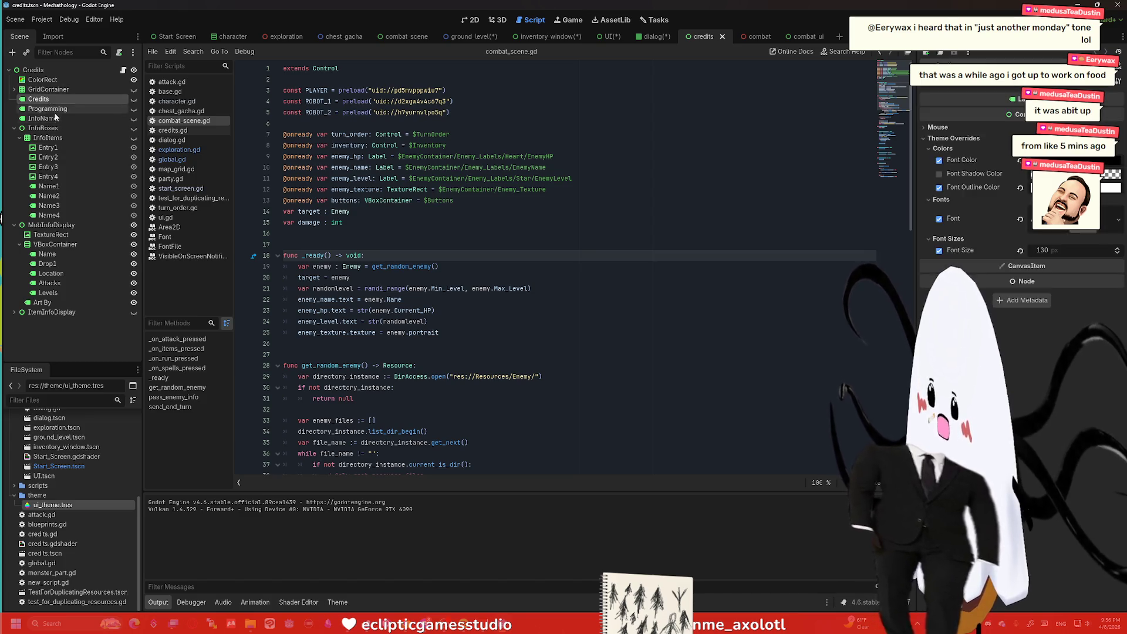
click(55, 117)
click(942, 148)
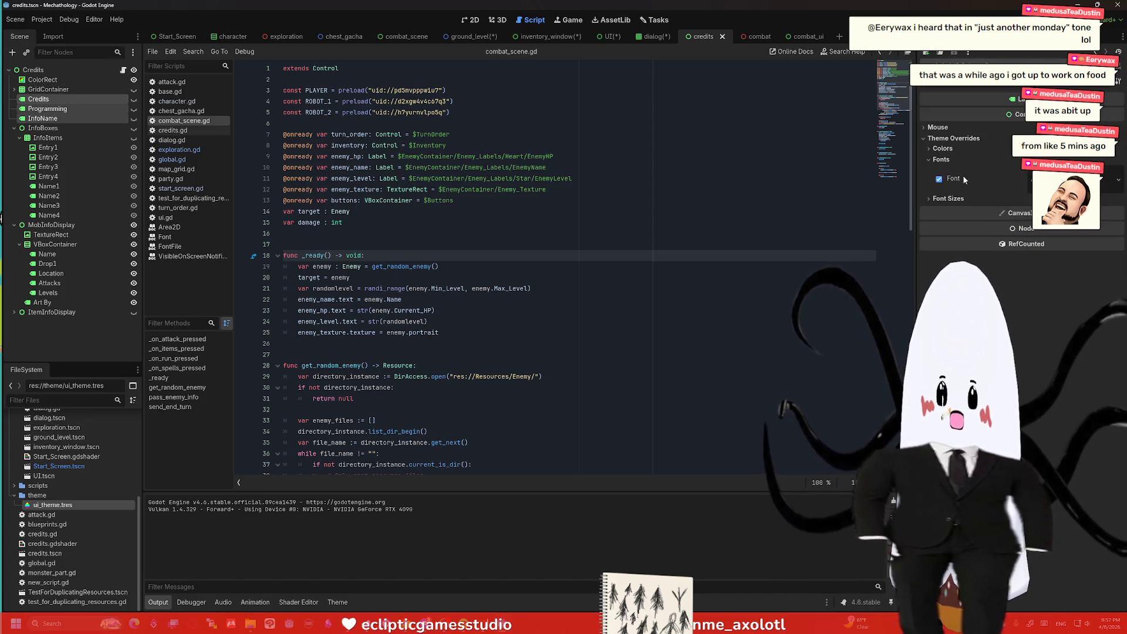
click(940, 178)
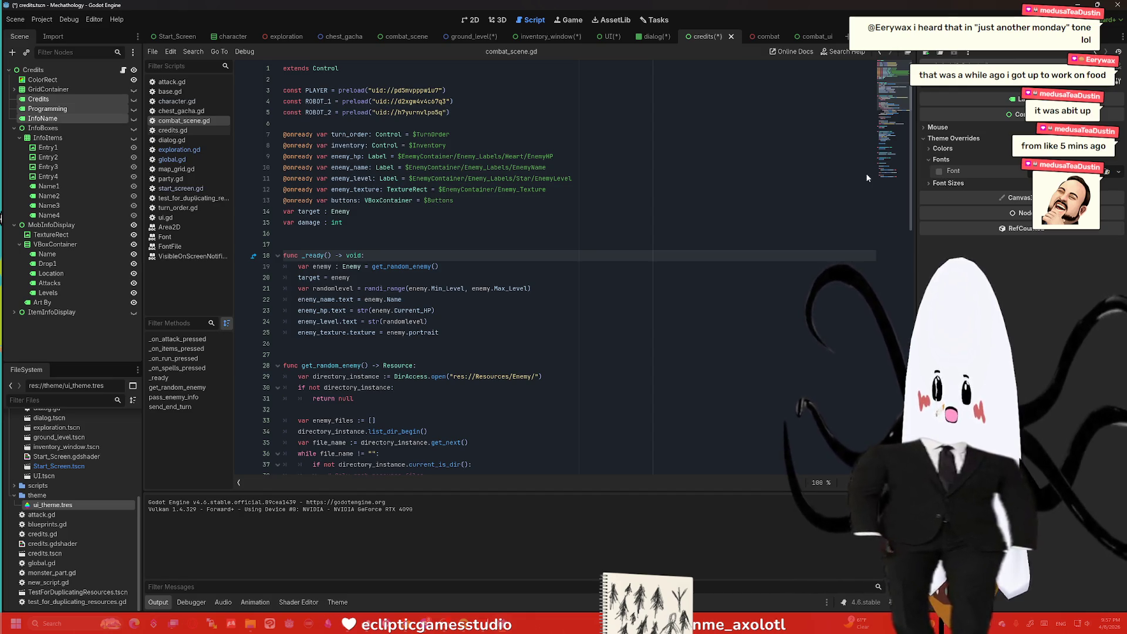
Step: Check the Name1-4, creature info and Art By labels for remaining font overrides
click(49, 186)
shift+click(49, 215)
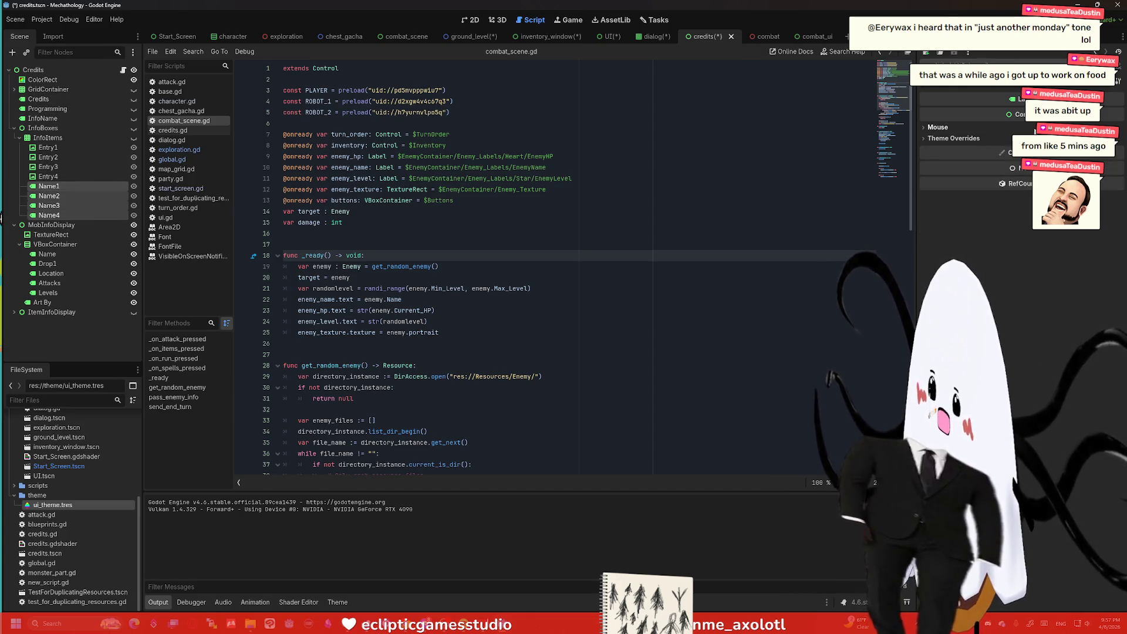
click(939, 126)
click(953, 151)
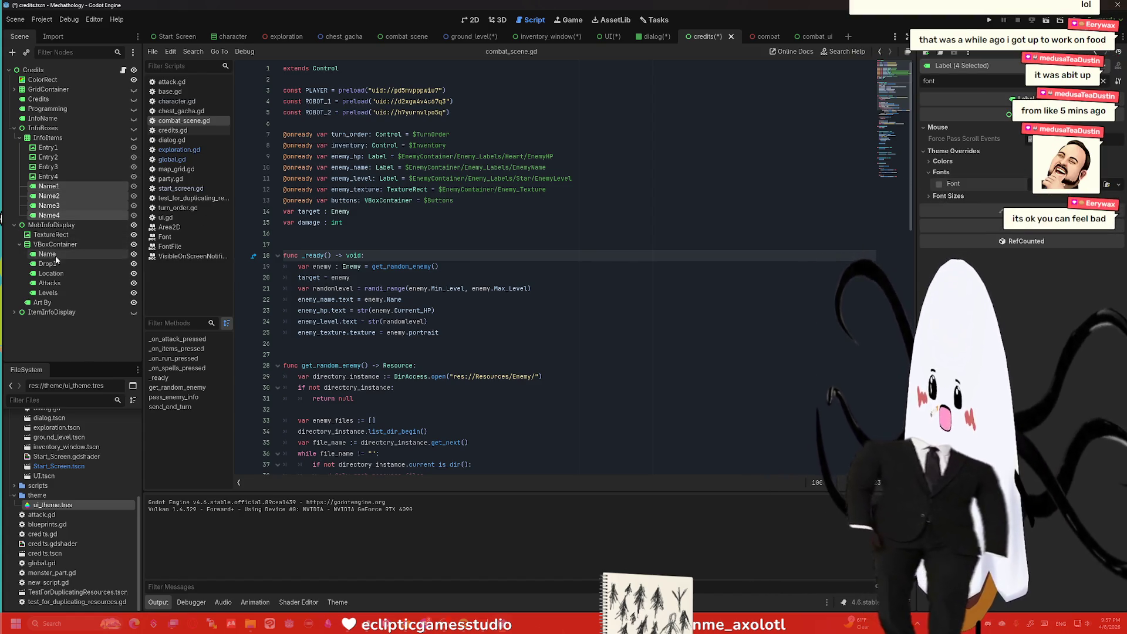
click(48, 254)
shift+click(56, 293)
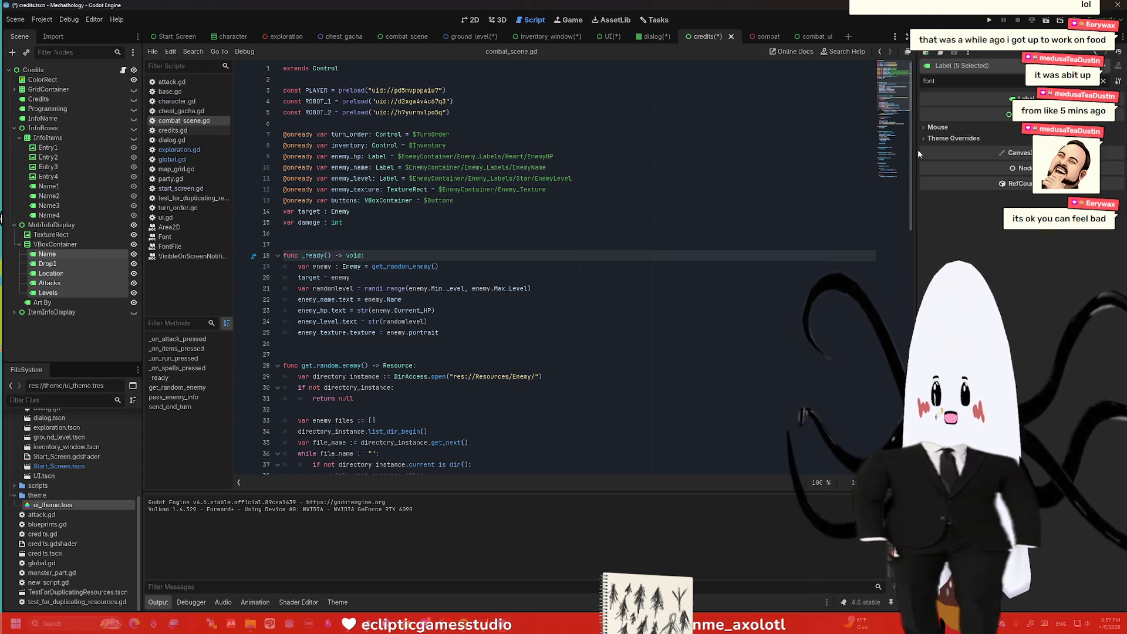
click(943, 138)
click(940, 163)
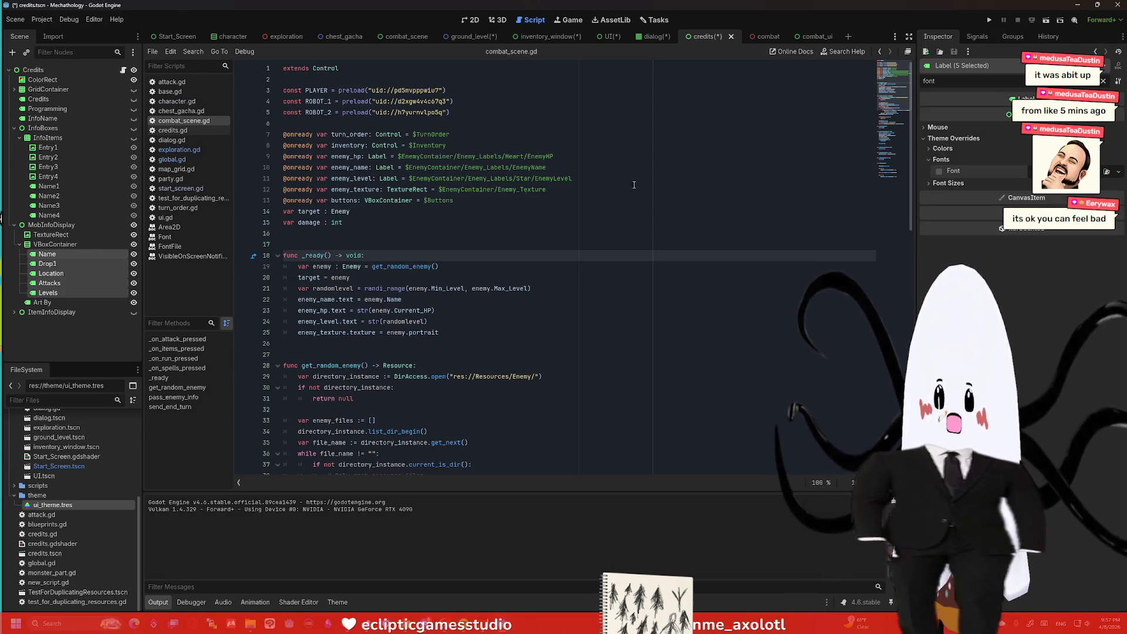
click(42, 302)
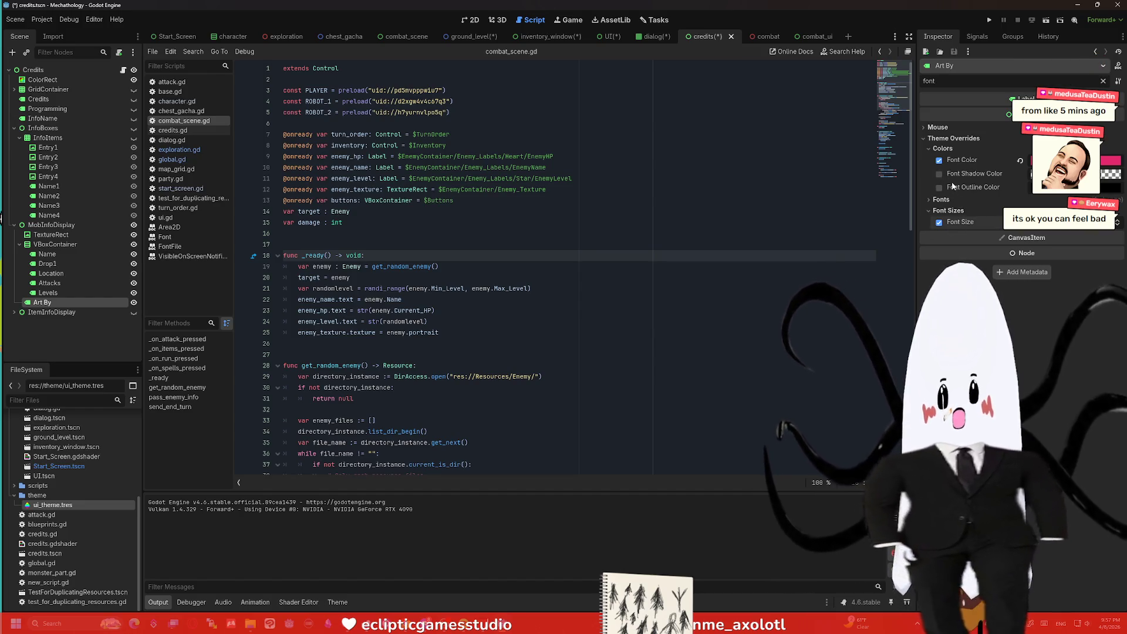
click(943, 199)
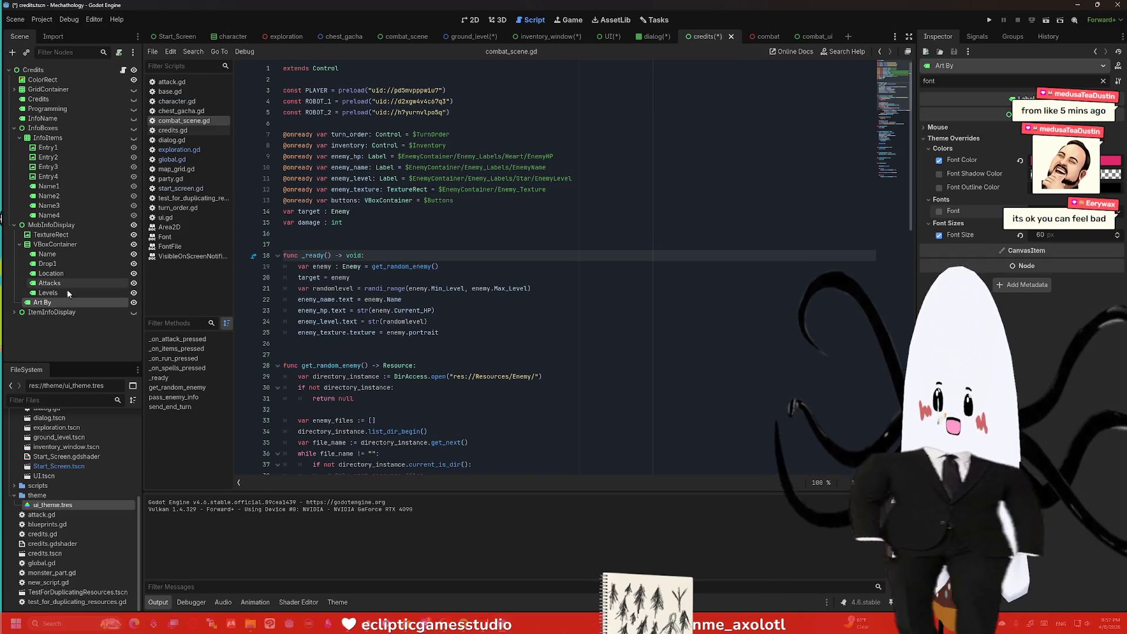
Step: Check the ItemInfoDisplay labels and its ArtBy label for font overrides
click(52, 312)
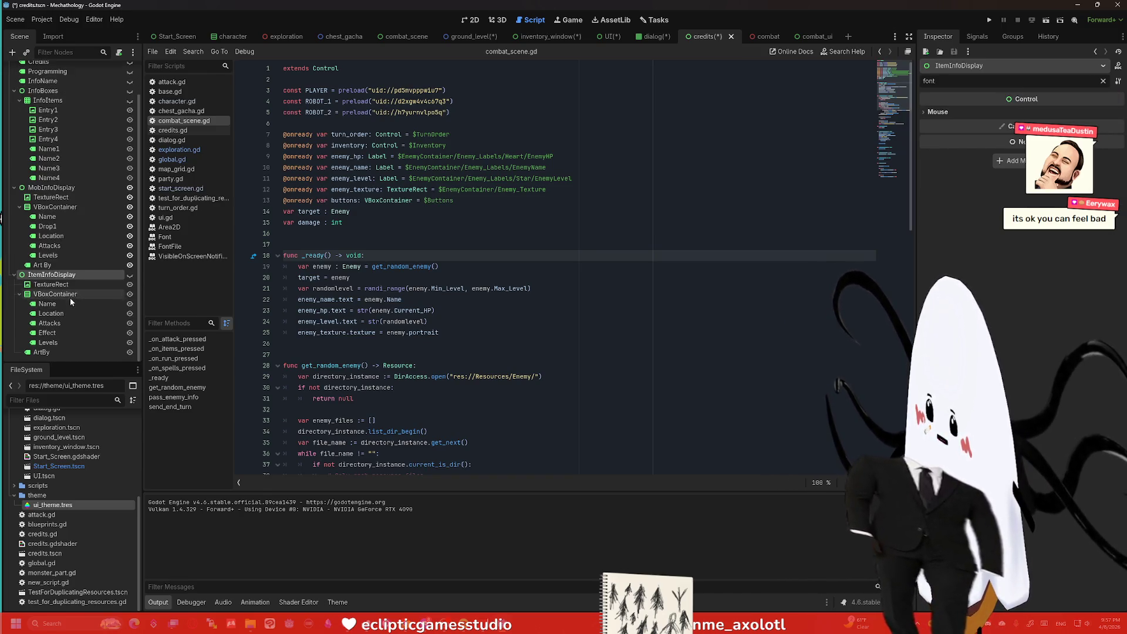
click(47, 303)
shift+click(49, 342)
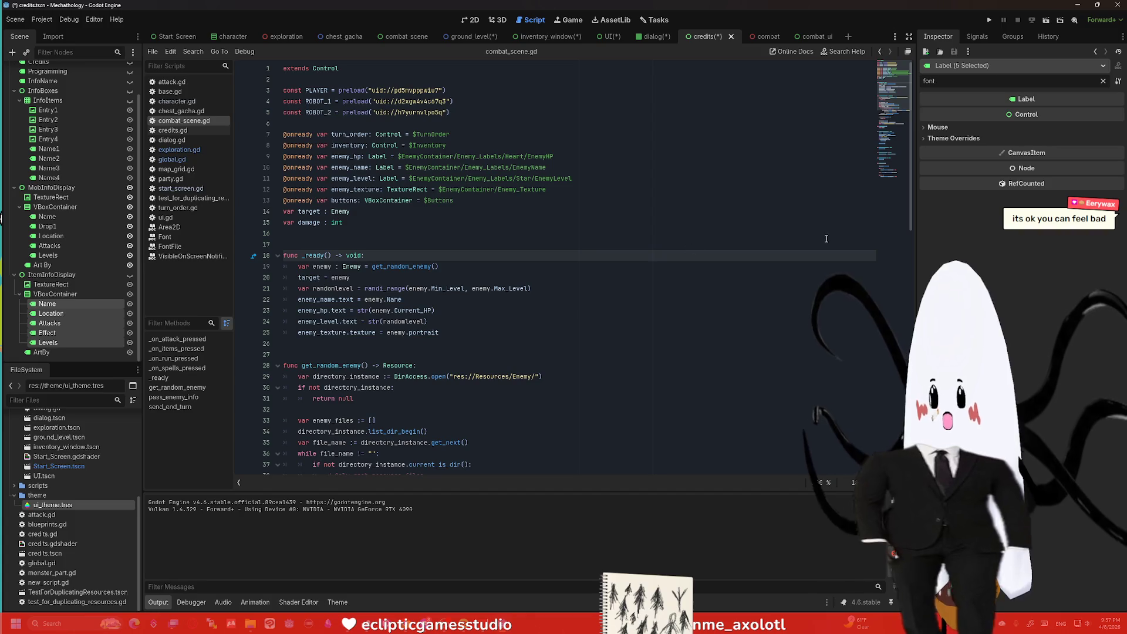
click(954, 138)
click(941, 160)
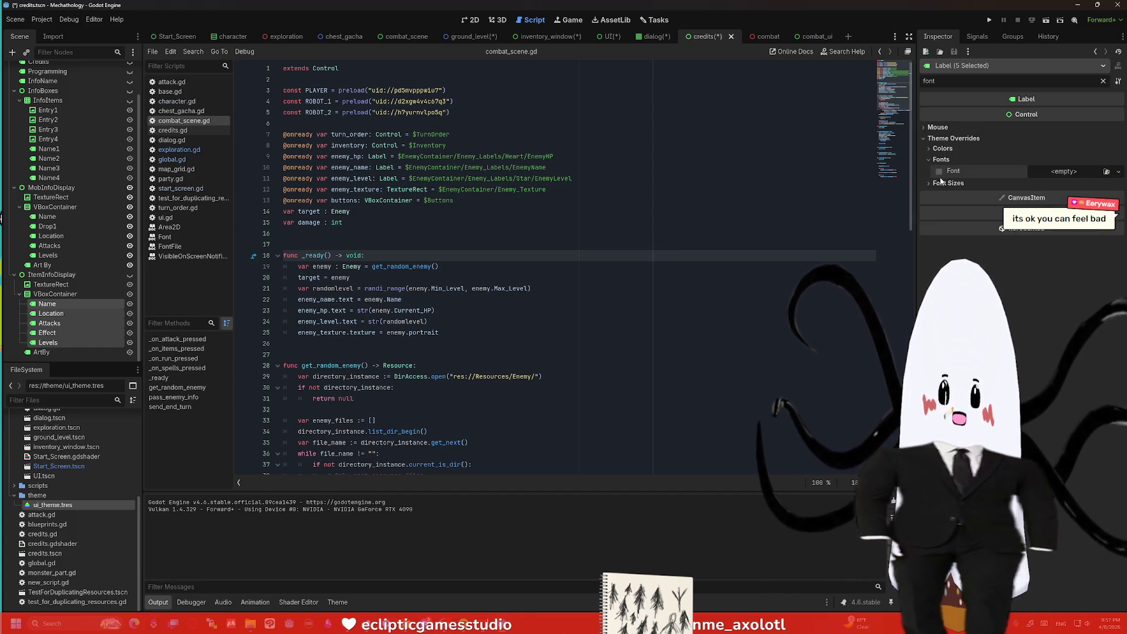
click(42, 352)
click(942, 160)
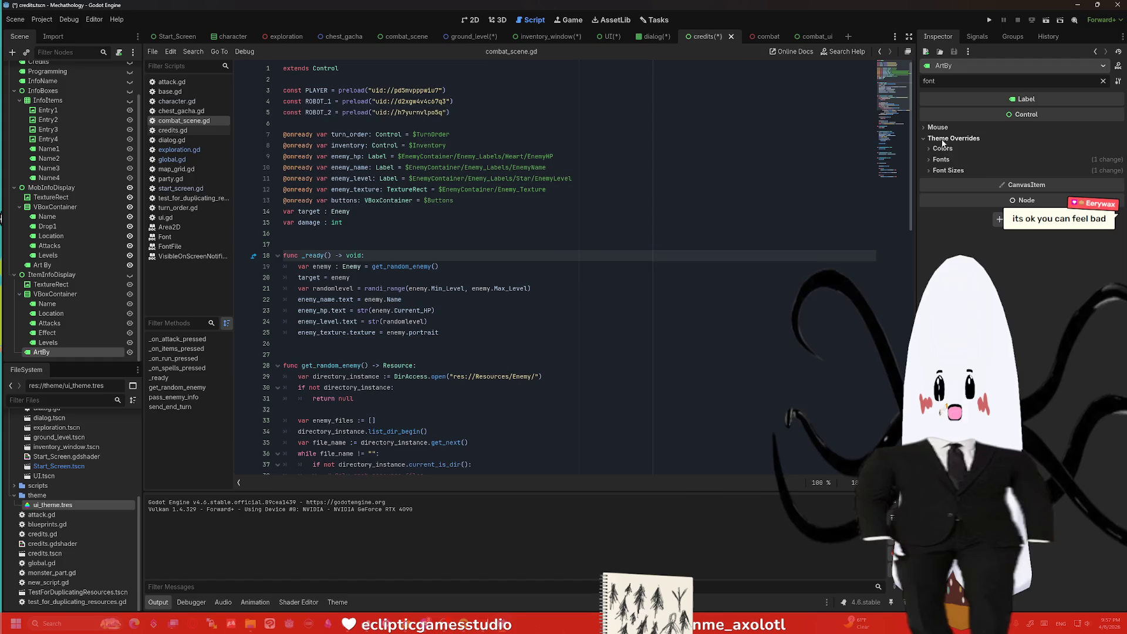
click(943, 160)
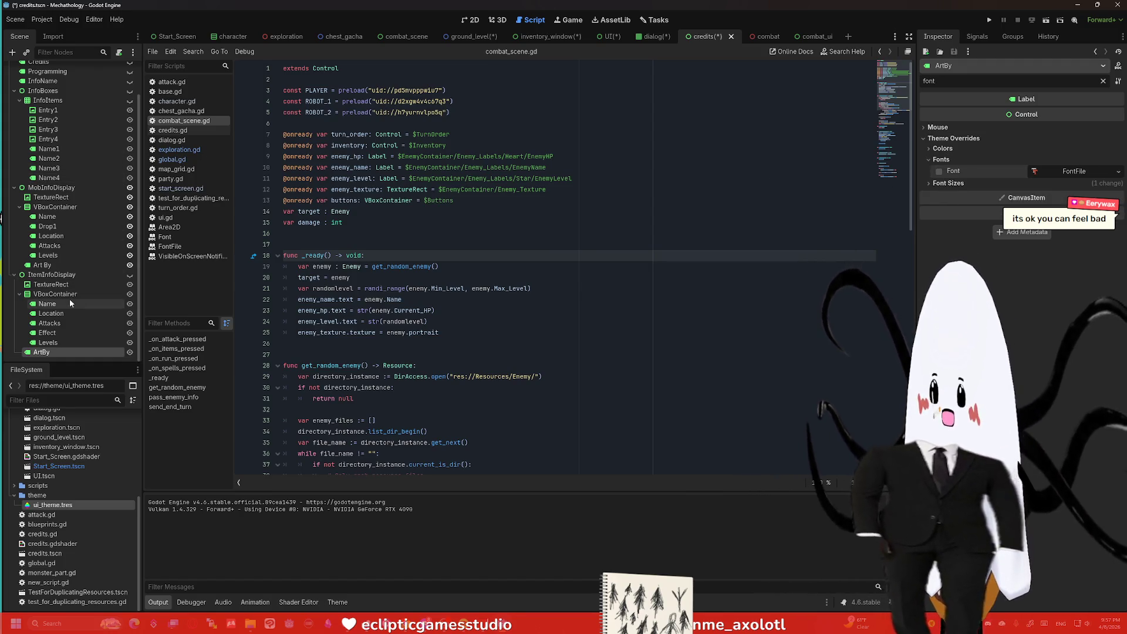
Step: Test-run the credits scene, stop it, and move to the combat scene
click(1046, 20)
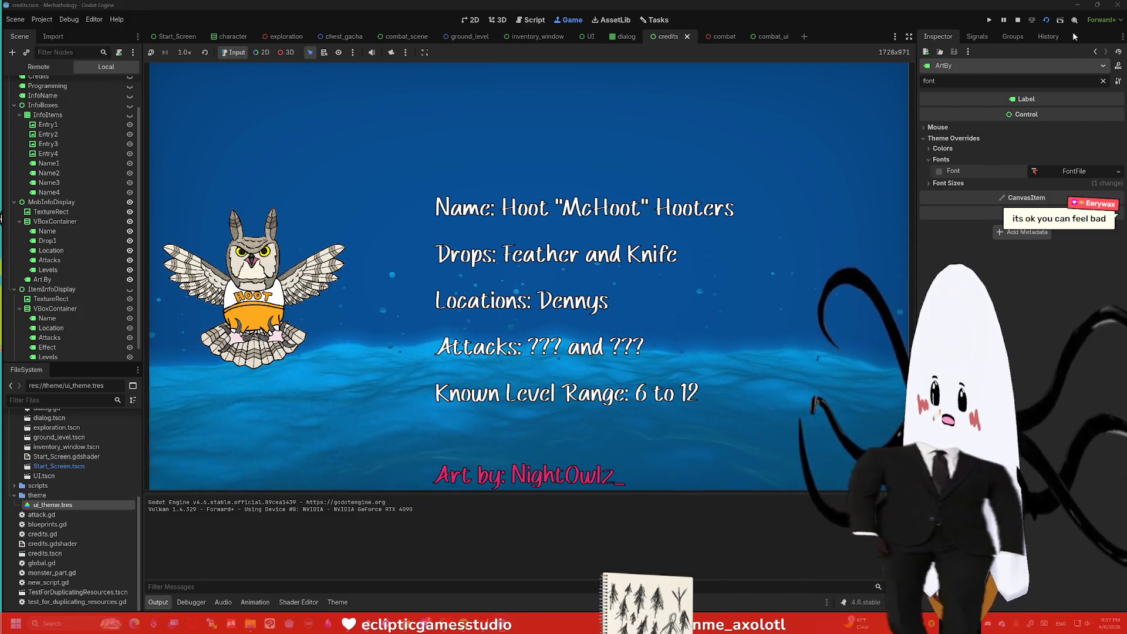
click(1017, 19)
scroll(100, 218, up, 2)
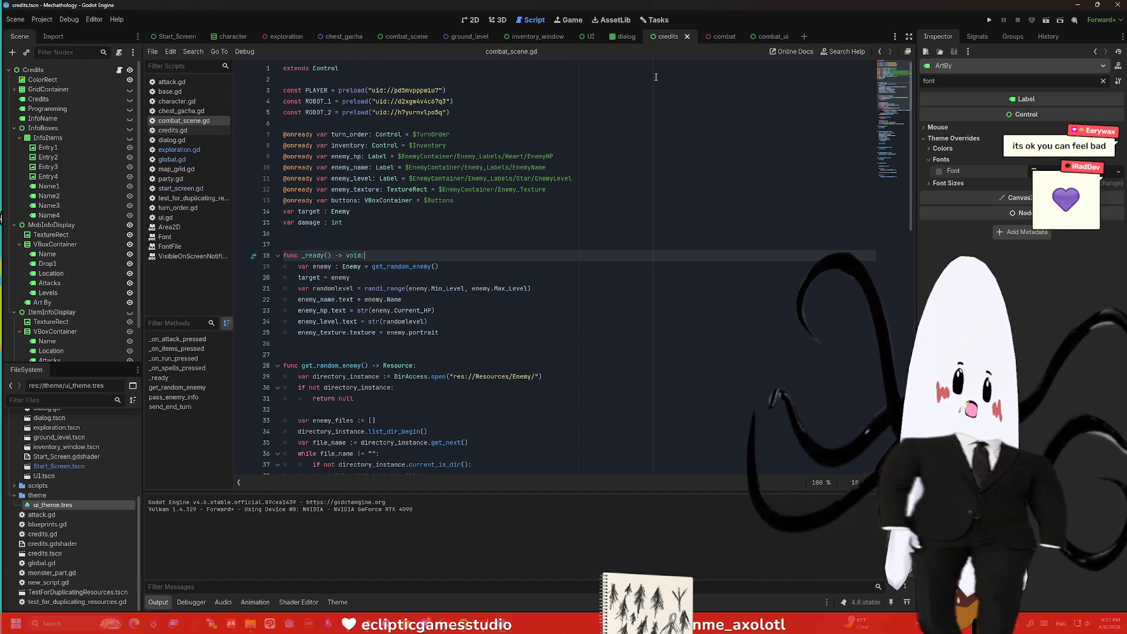
click(713, 36)
Step: Check the Map, Status, Look, Portal buttons and HBoxContainer overrides in combat_ui
click(40, 80)
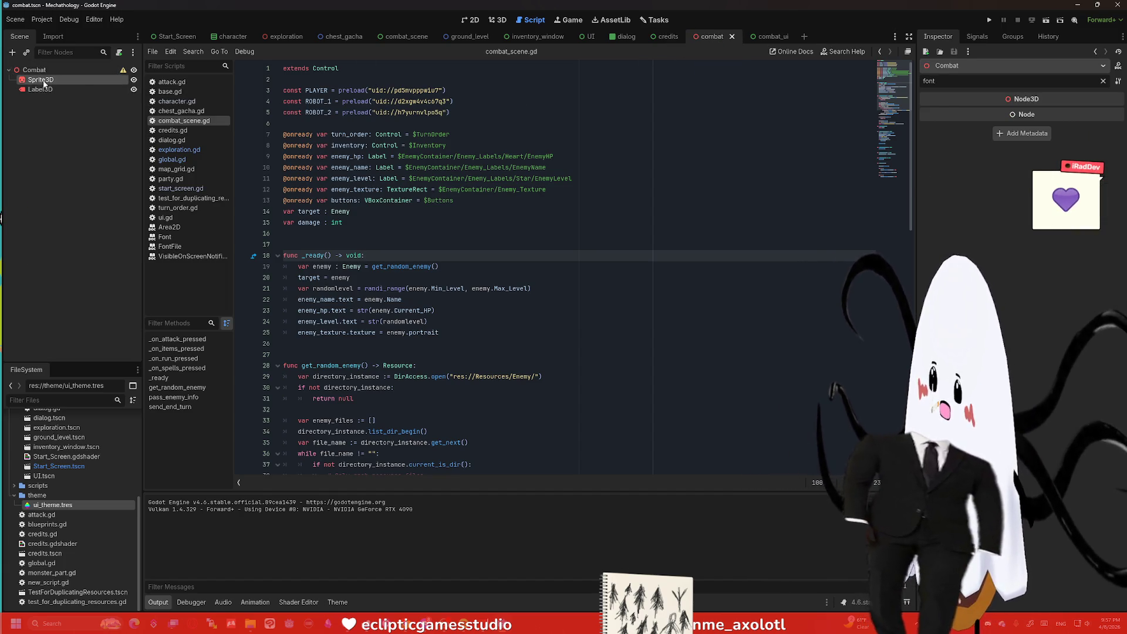
click(766, 37)
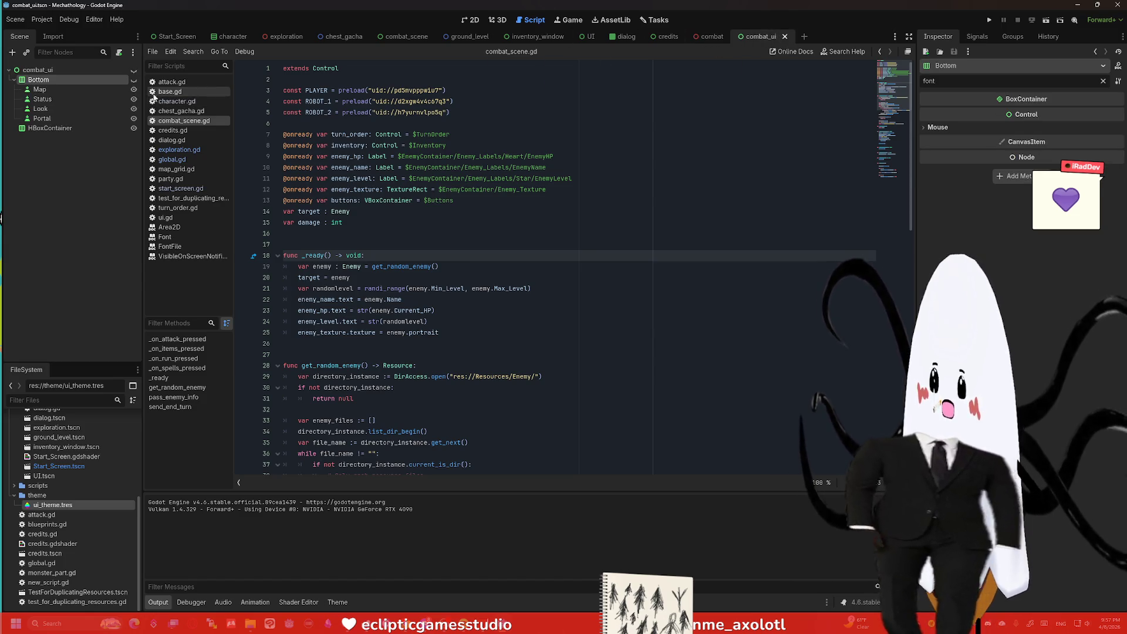
click(39, 89)
shift+click(41, 118)
click(953, 153)
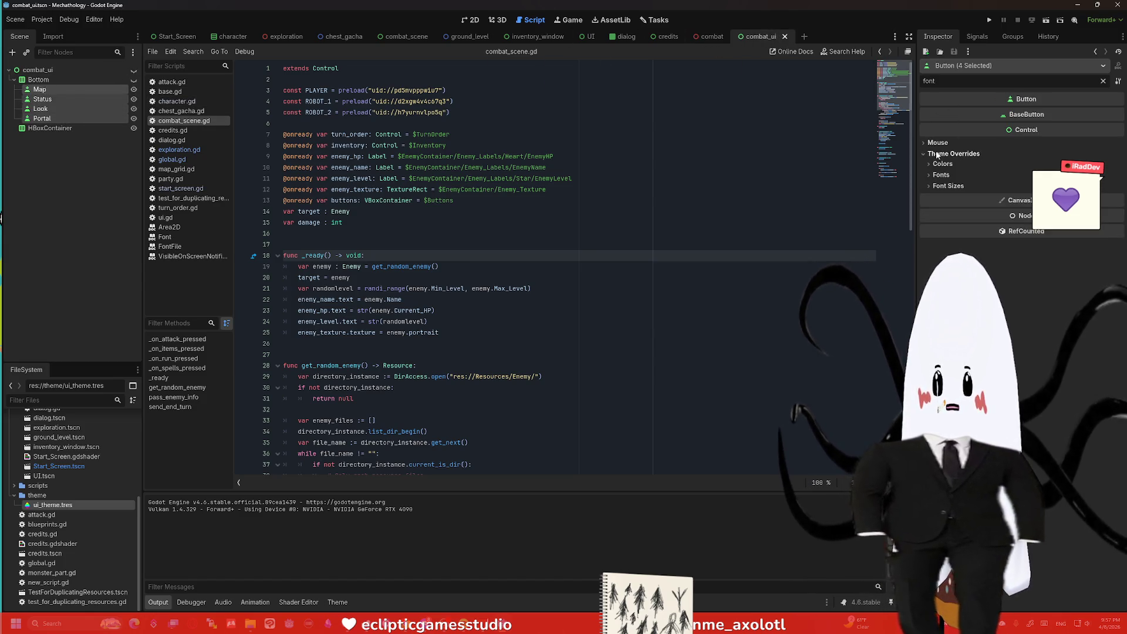
click(942, 174)
click(49, 129)
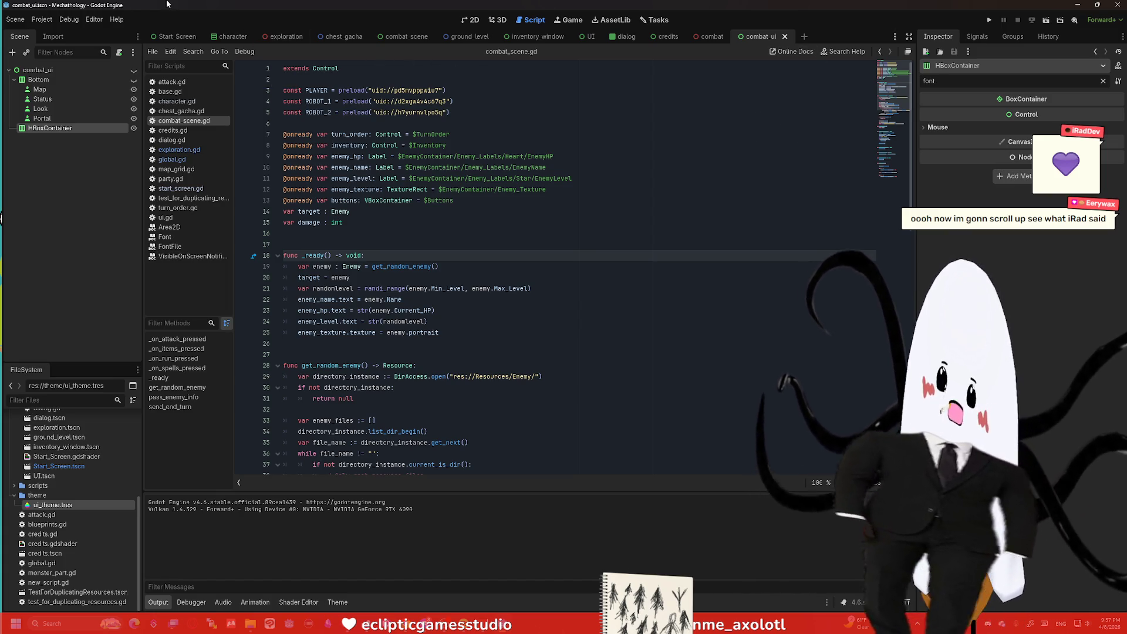
Step: Bring up Project Settings filtered to the font options showing going_alone.otf
click(42, 20)
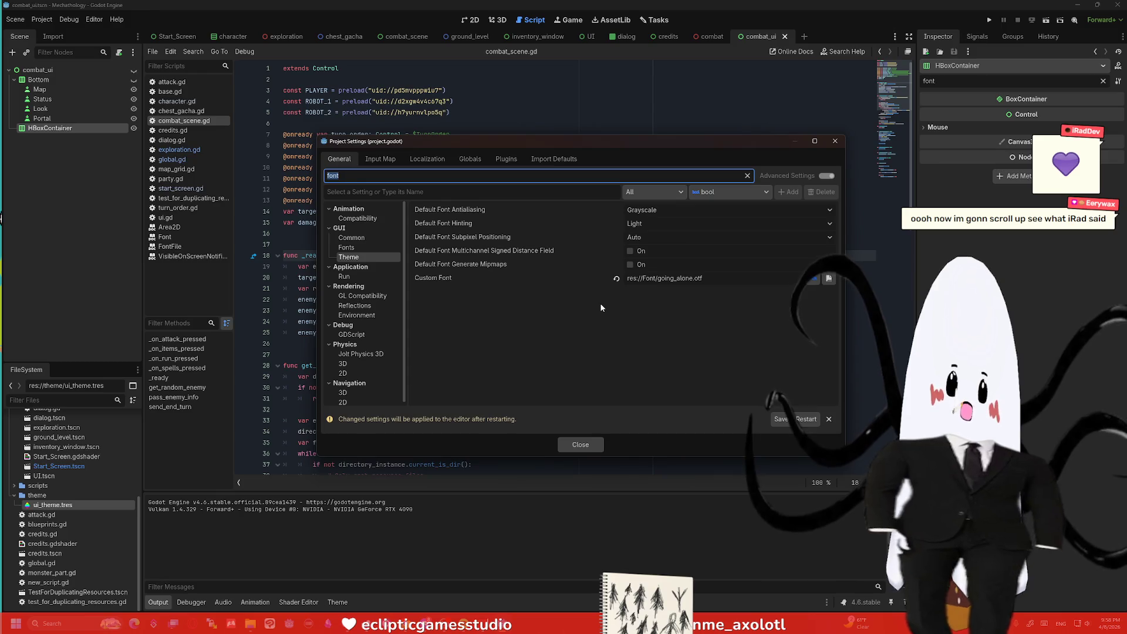
Step: Set the project Custom Font to midnight_cartoon.otf and test-run the game
click(828, 280)
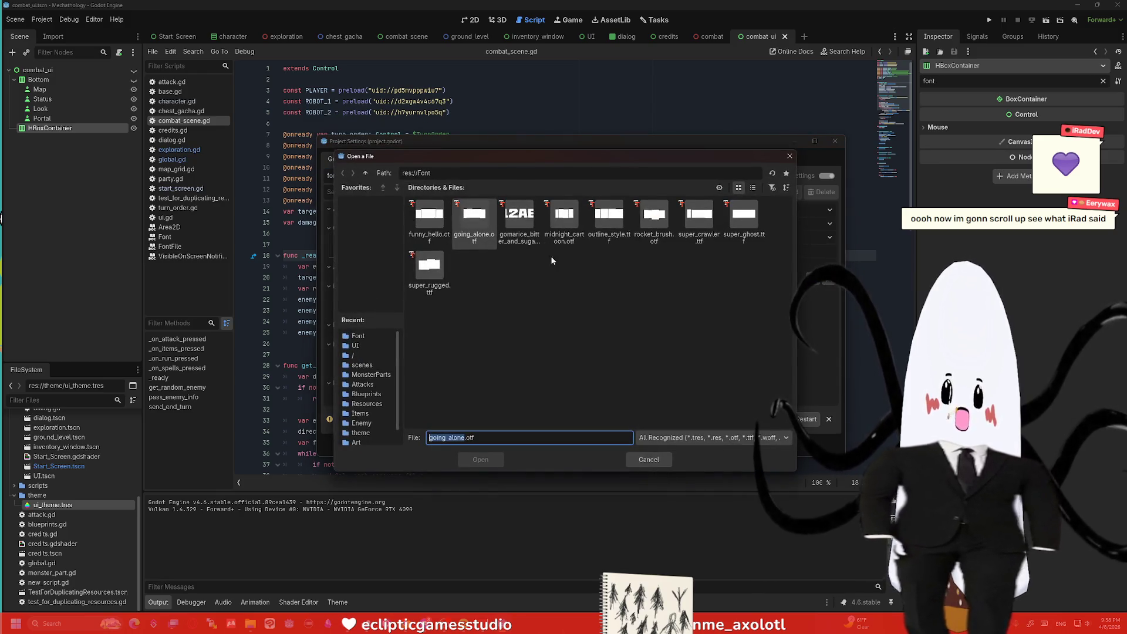
double_click(564, 225)
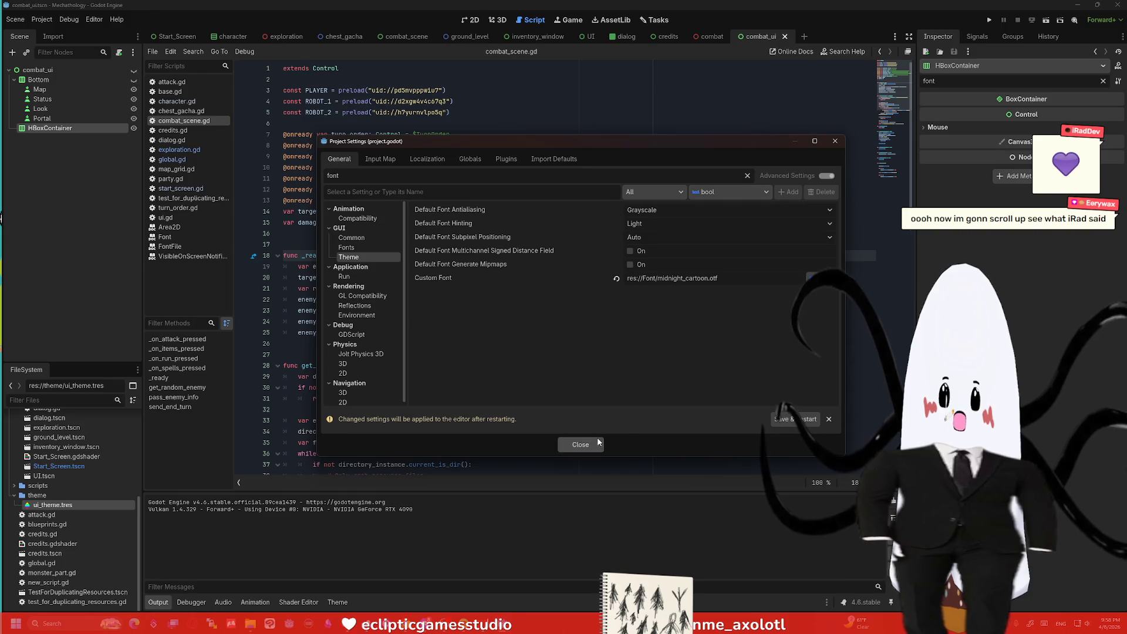
click(581, 444)
key(F5)
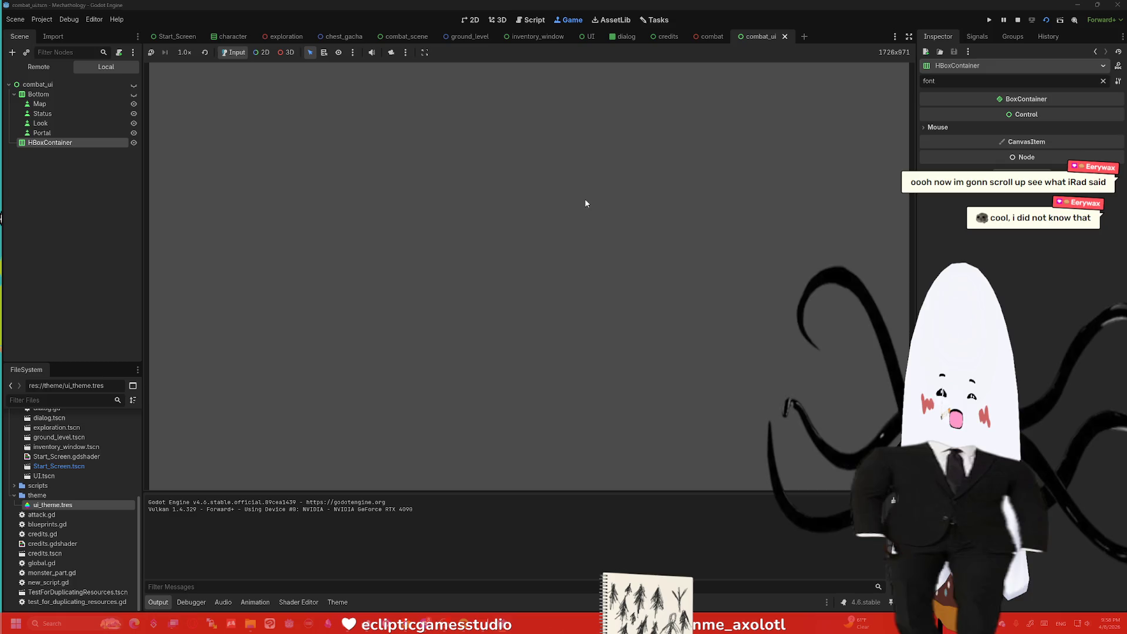
click(1003, 19)
Step: Run the Start_Screen scene to view the Mechatology title in the new font
click(344, 36)
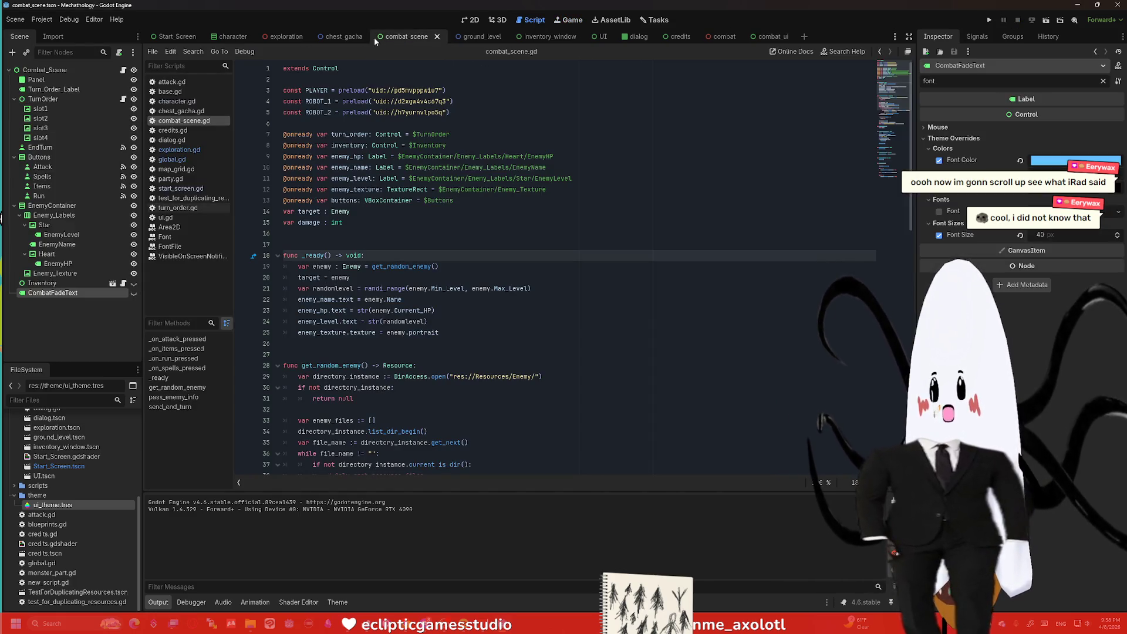
click(176, 36)
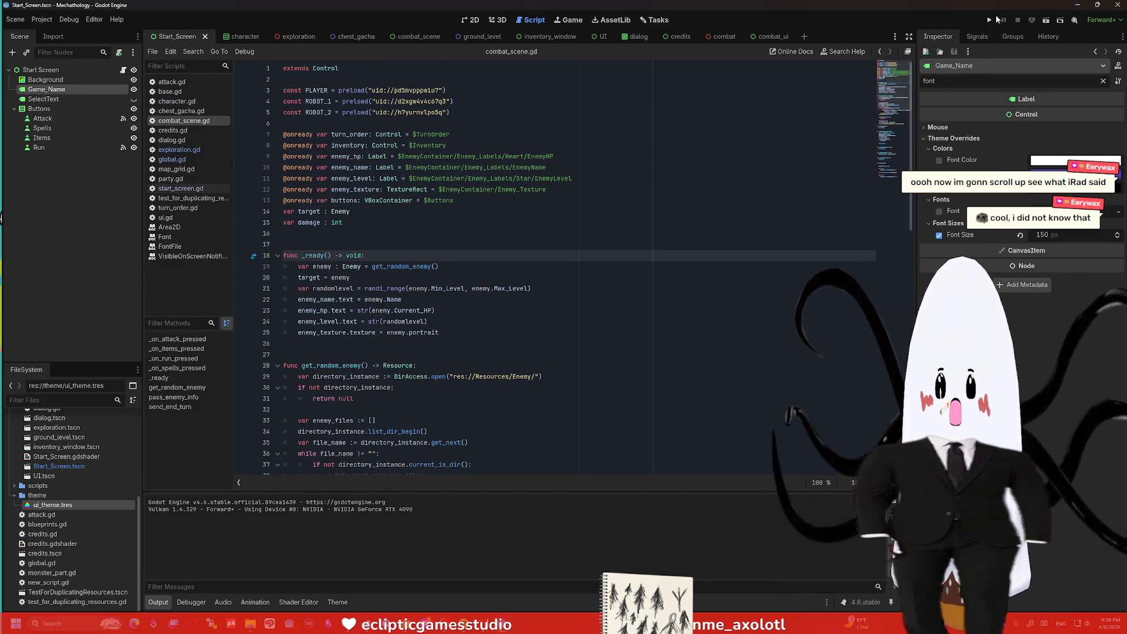
click(990, 19)
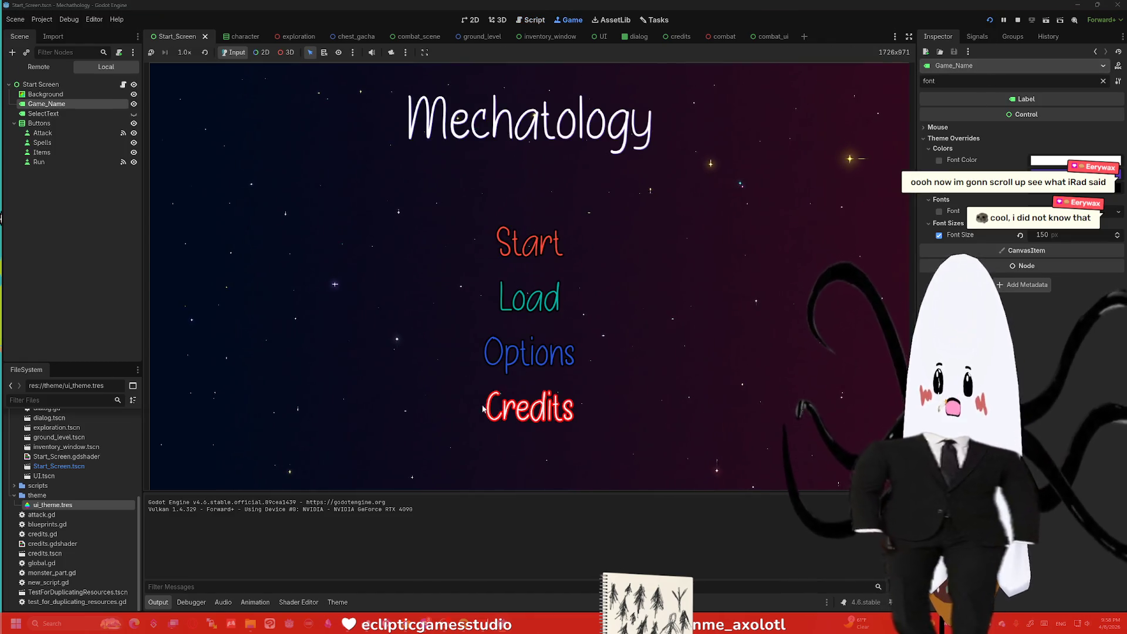
Step: Load a different font file into the project's Custom Font setting
click(16, 19)
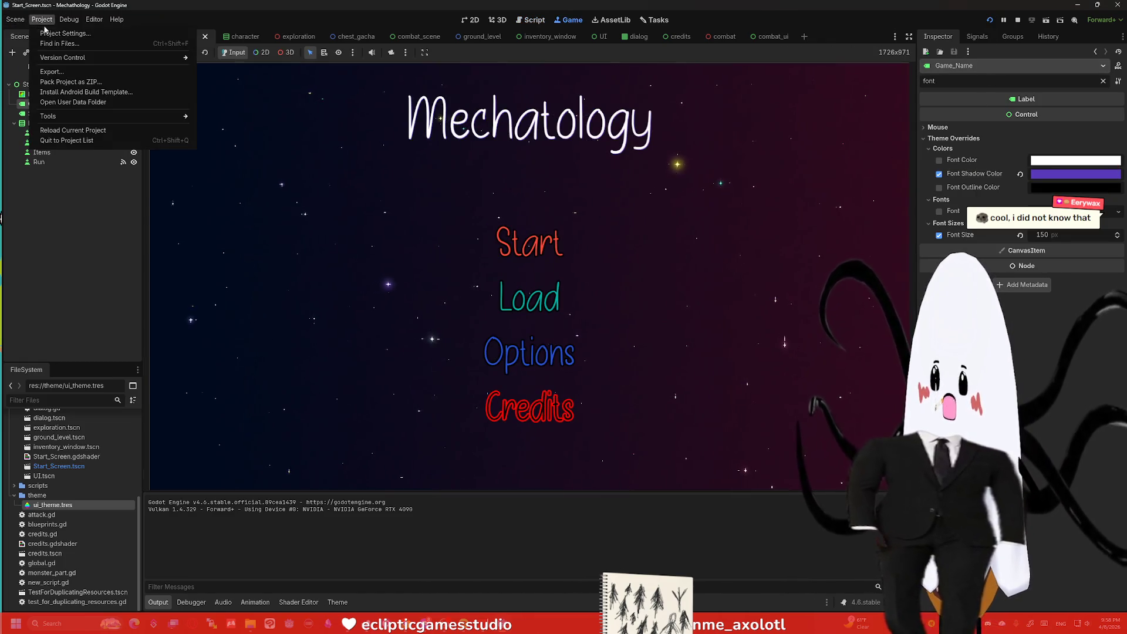
click(63, 37)
click(807, 278)
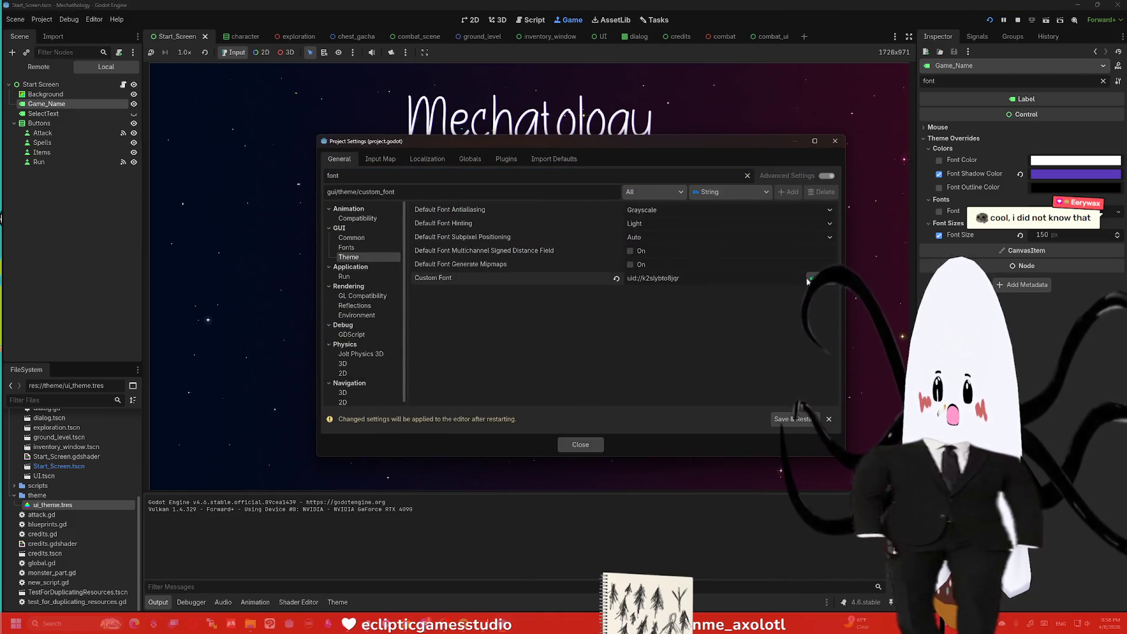
click(814, 279)
double_click(476, 218)
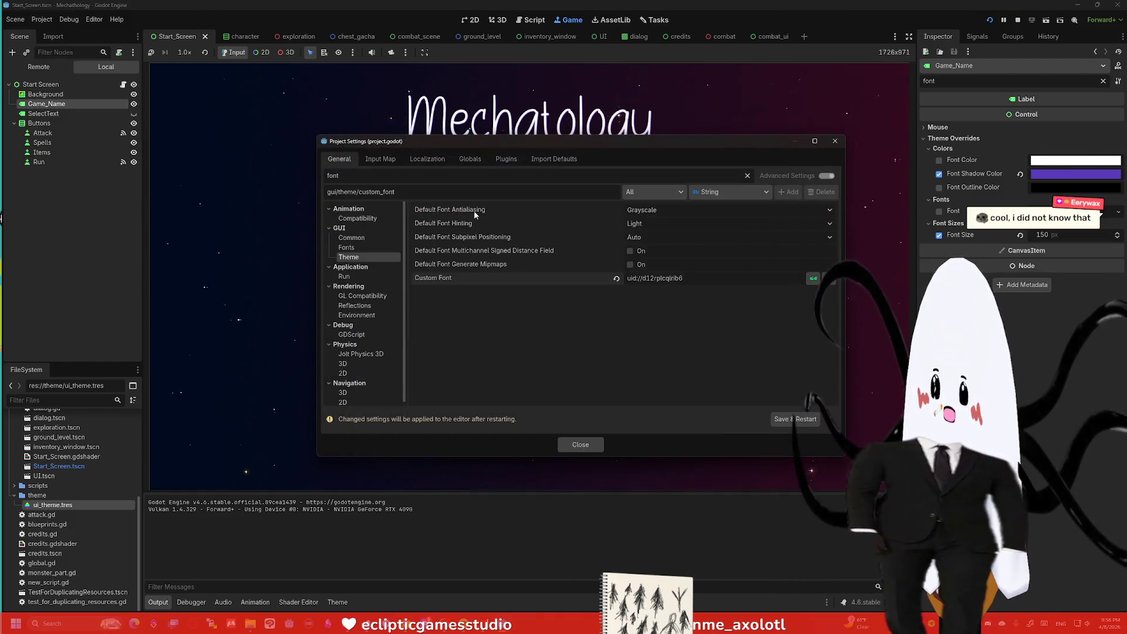
drag(521, 150, 521, 370)
key(Escape)
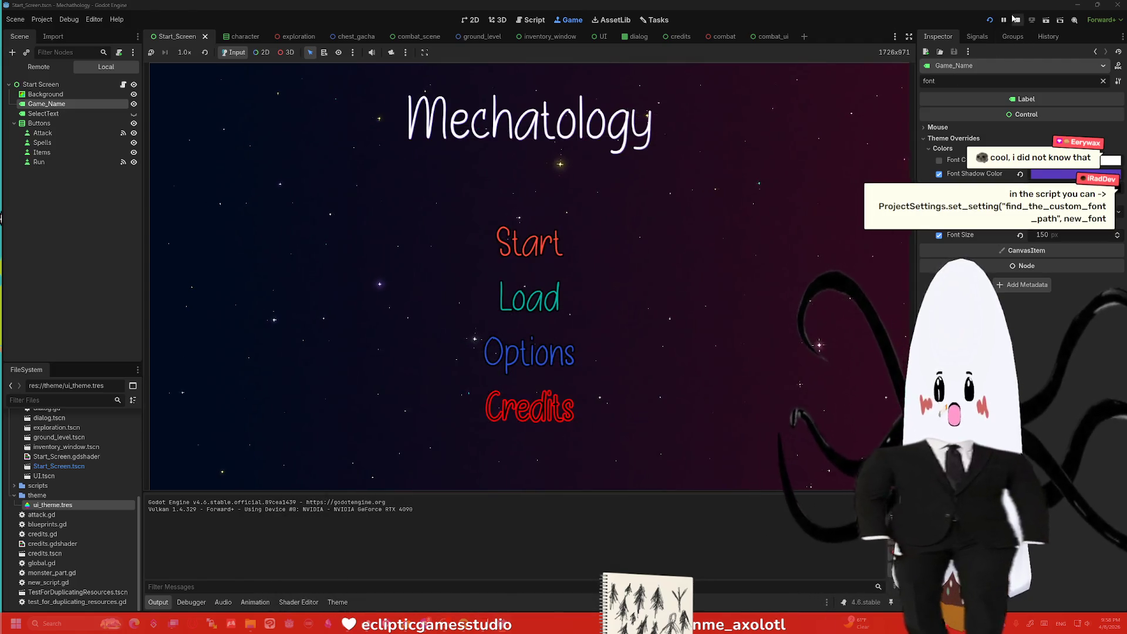
Step: Rerun the game to see the bolder font, then view combat_scene.gd in the Script editor
key(ctrl+F3)
click(991, 20)
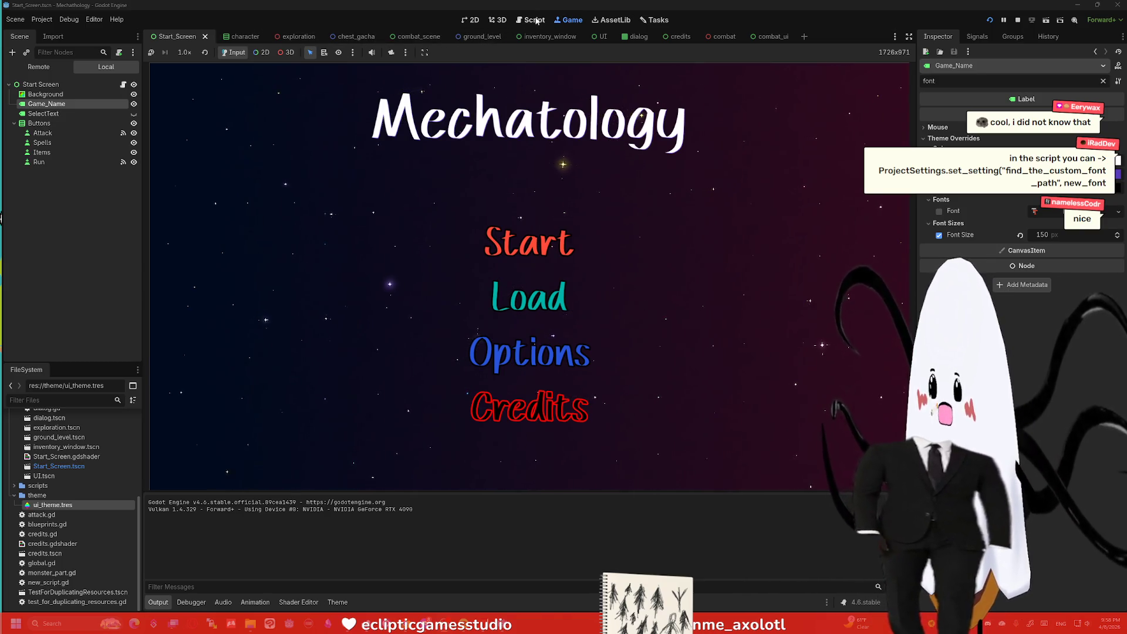
click(535, 20)
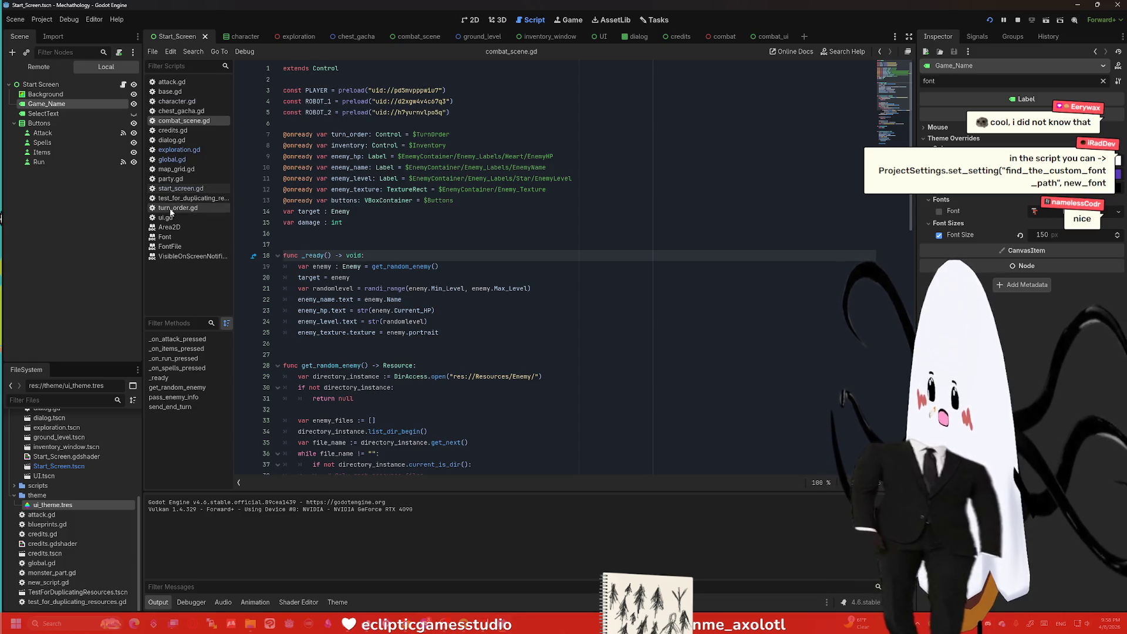
Step: Add a commented-out ProjectSettings.set_setting line at line 4 of global.gd
click(171, 158)
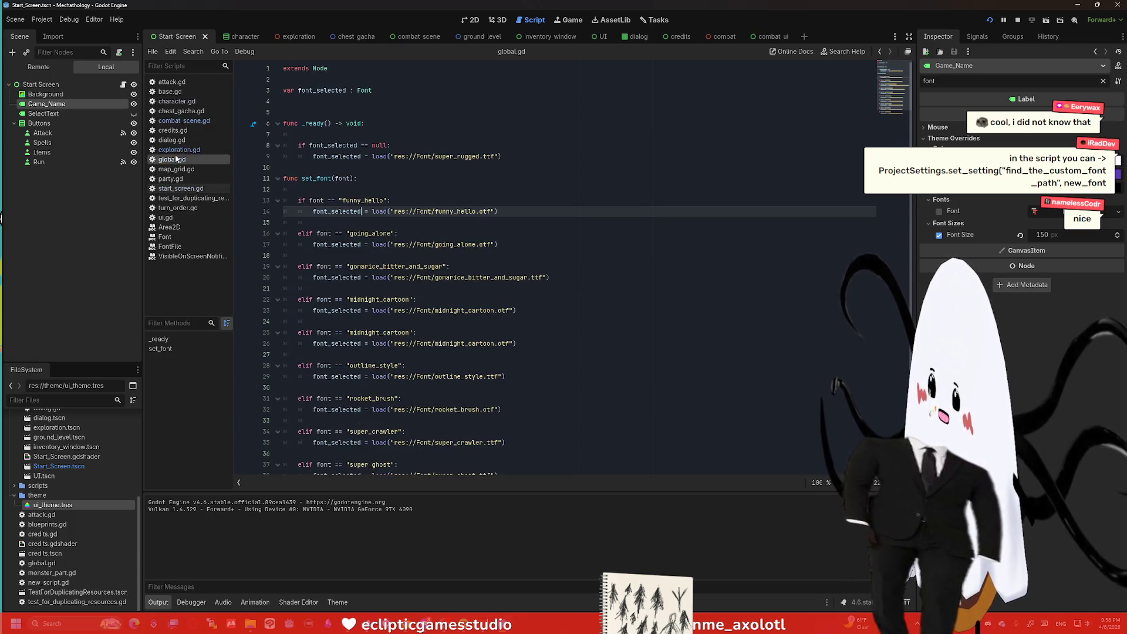
click(398, 104)
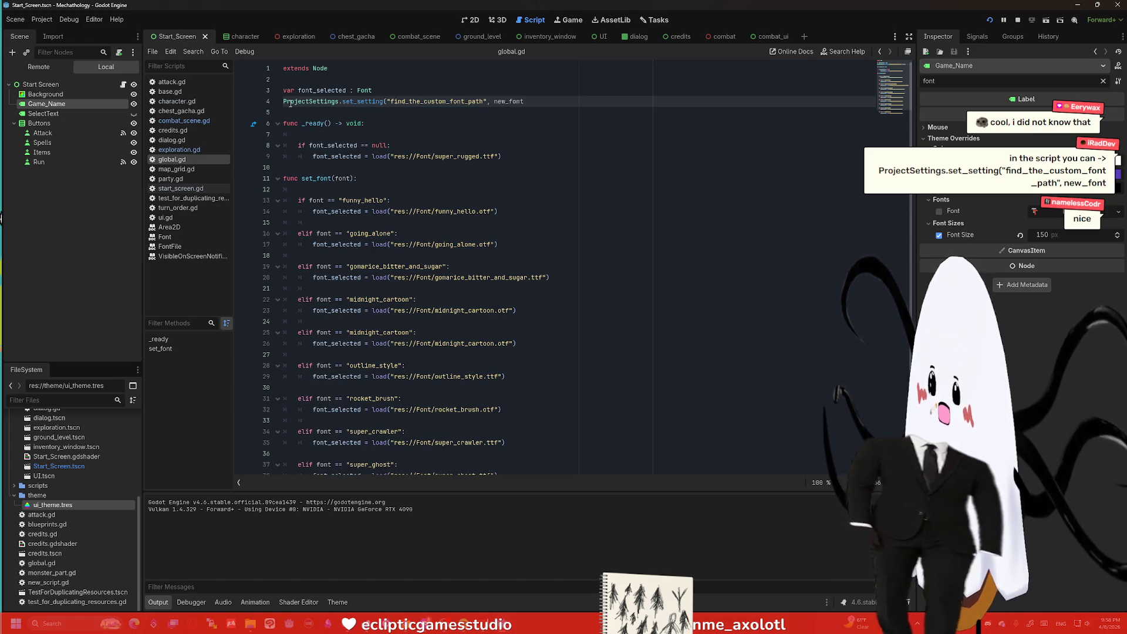
click(284, 102)
text(#)
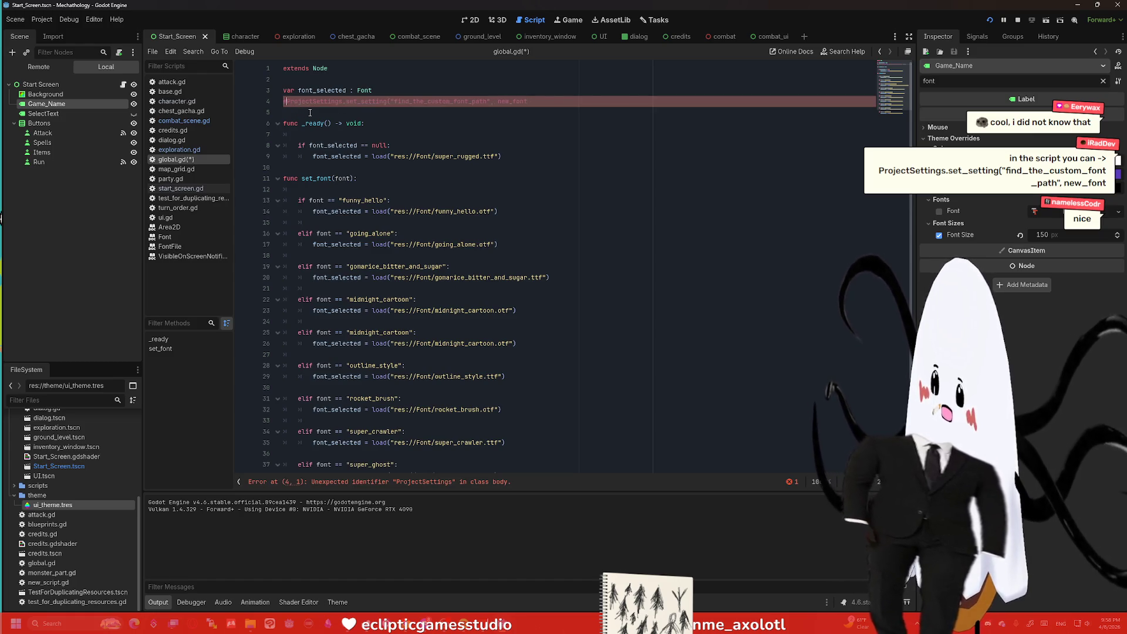
scroll(457, 255, down, 1)
click(457, 255)
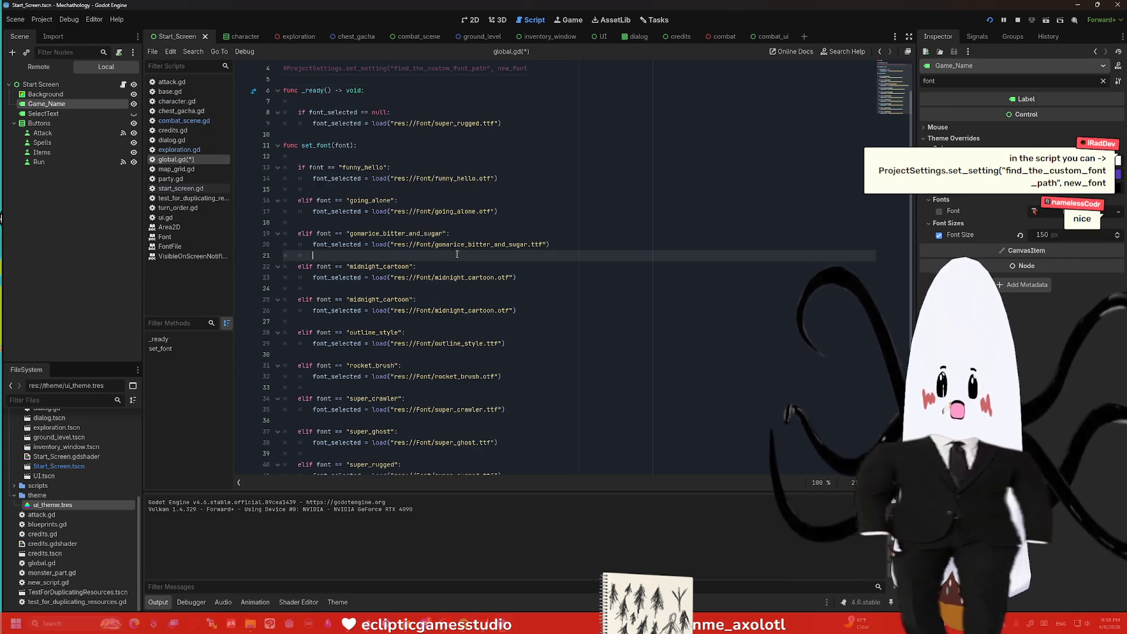
scroll(454, 229, up, 1)
click(325, 102)
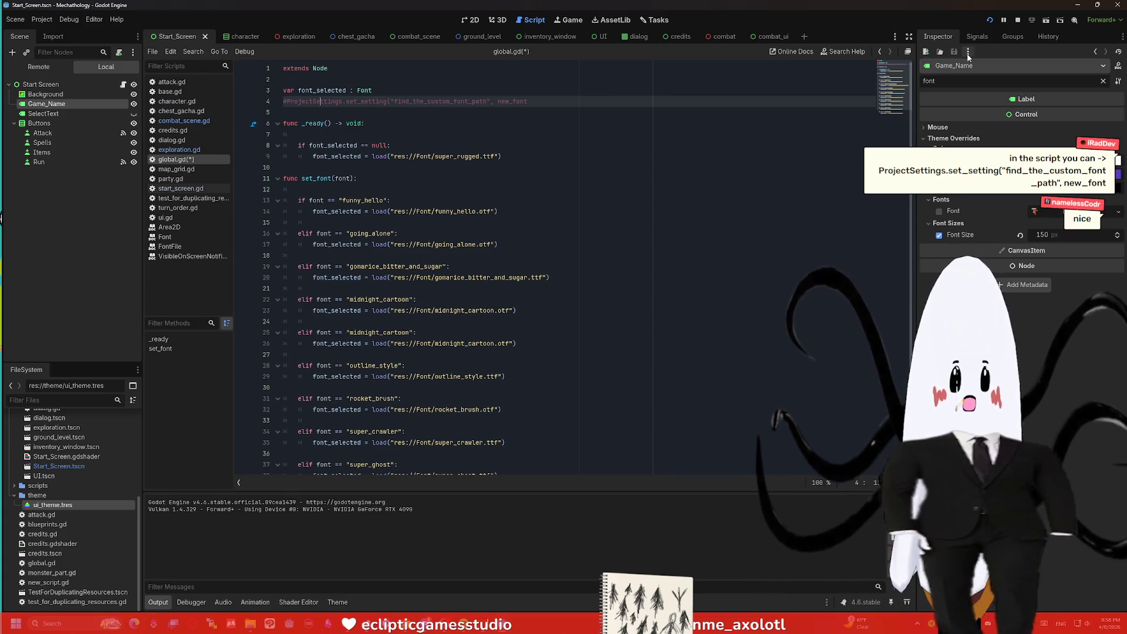
Step: Stop the running game and switch to the web browser
click(1021, 26)
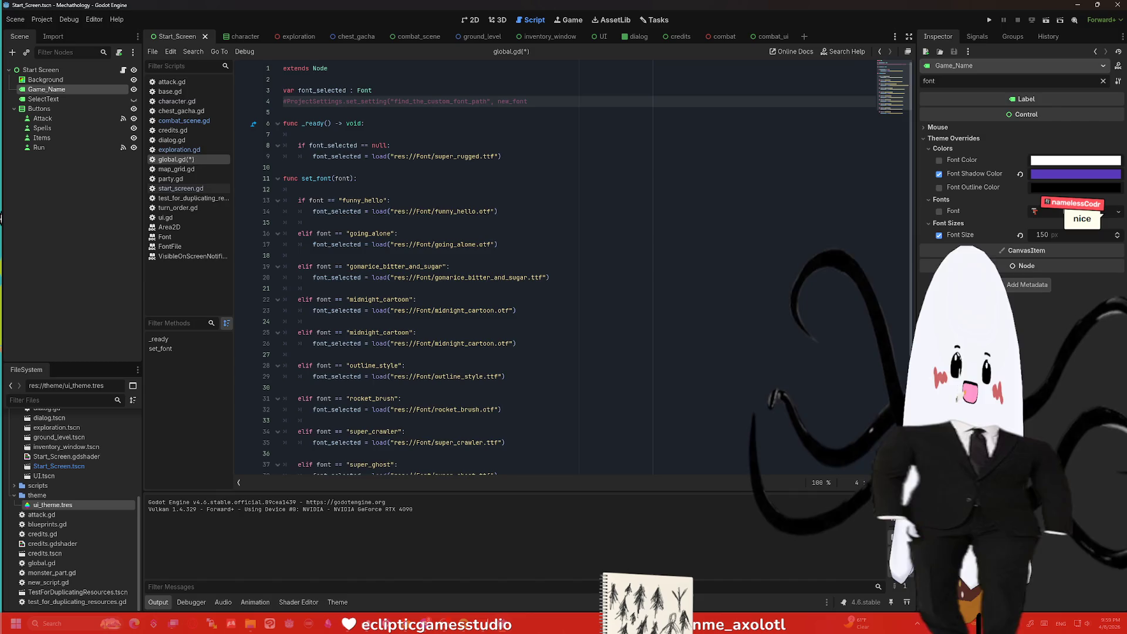
key(alt+Tab)
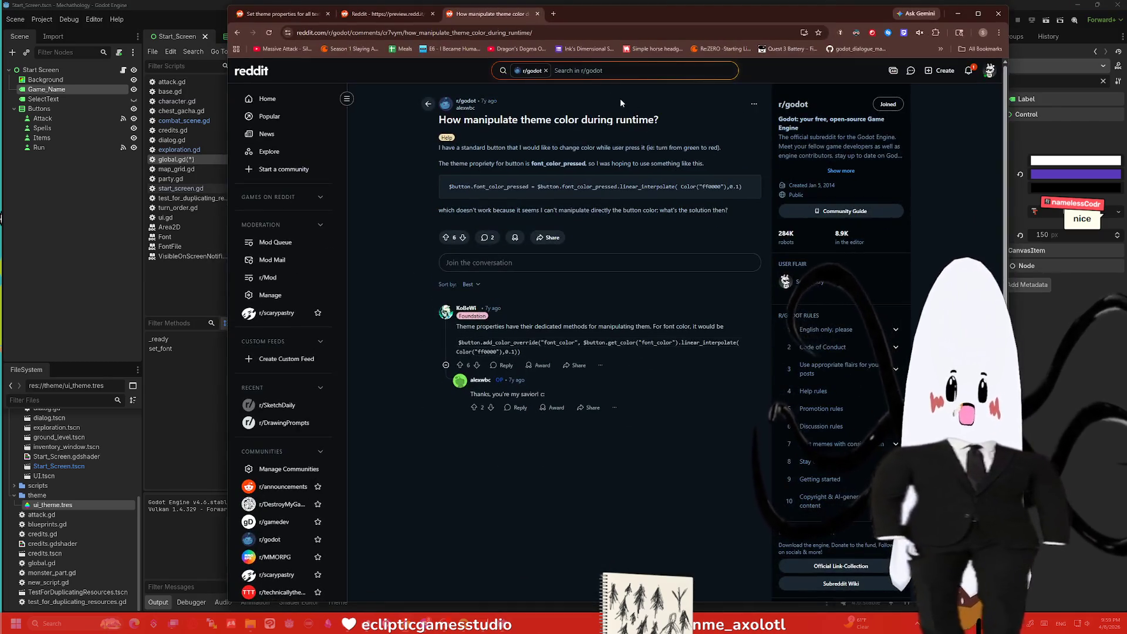
Step: Navigate the browser from the Reddit thread to twitch.tv
click(489, 33)
text(twitch.tv/)
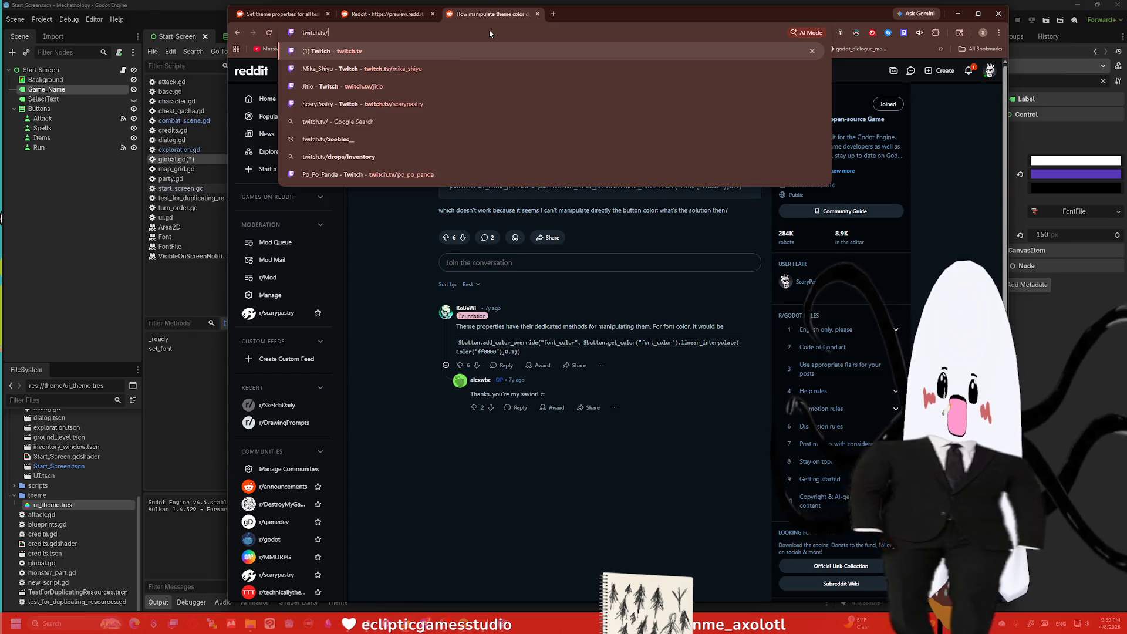
key(Return)
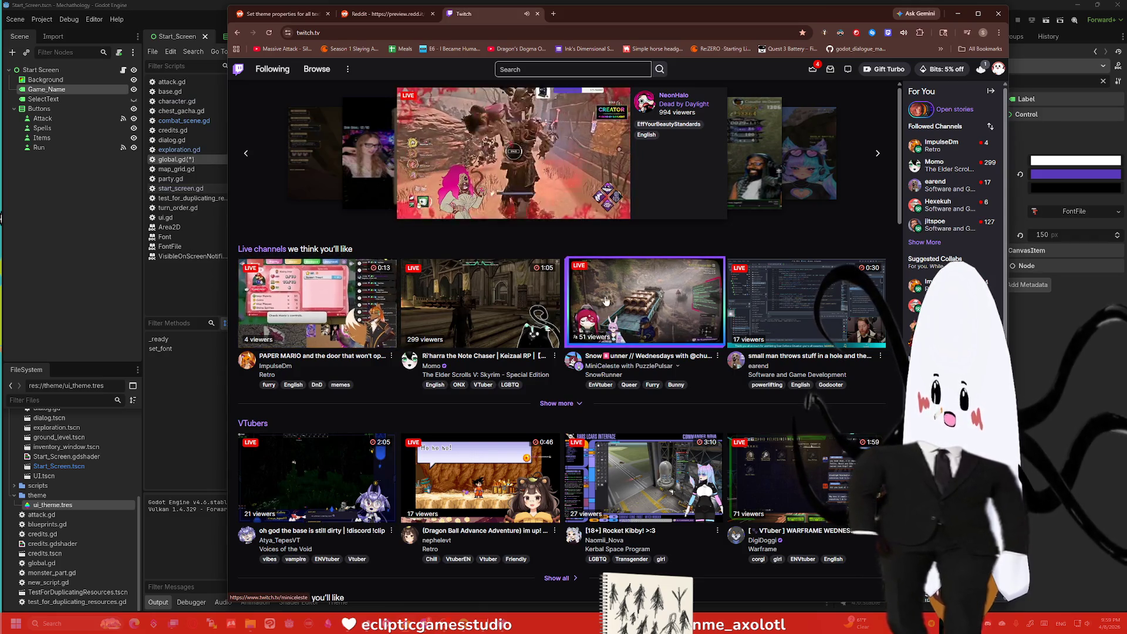
Step: Go to Twitch's Software and Game Development category
click(775, 376)
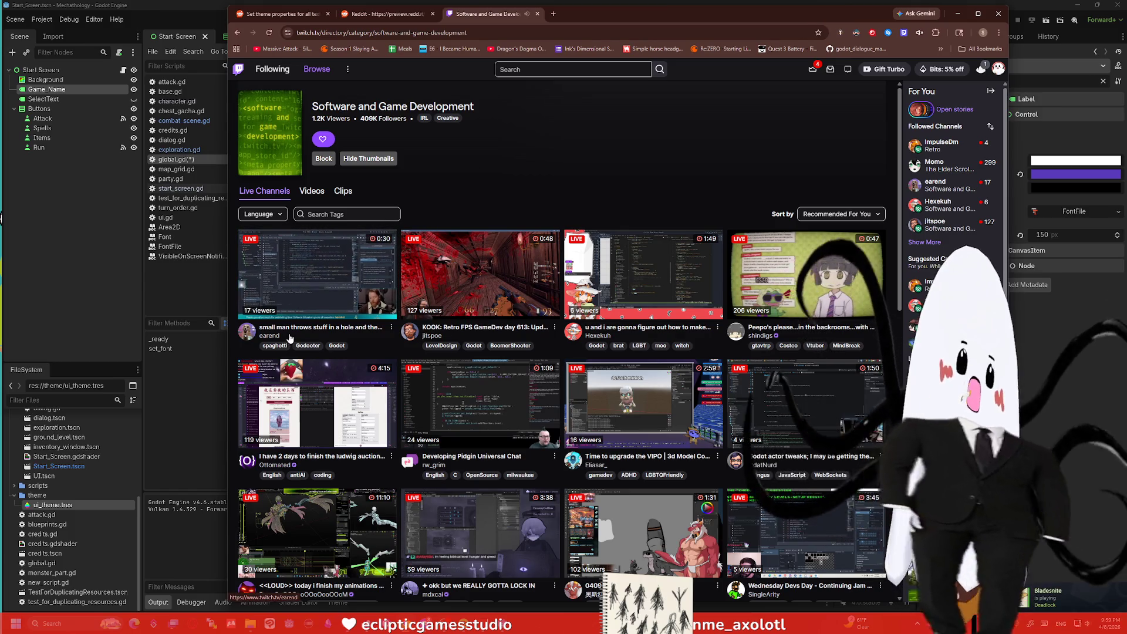
scroll(493, 264, down, 1)
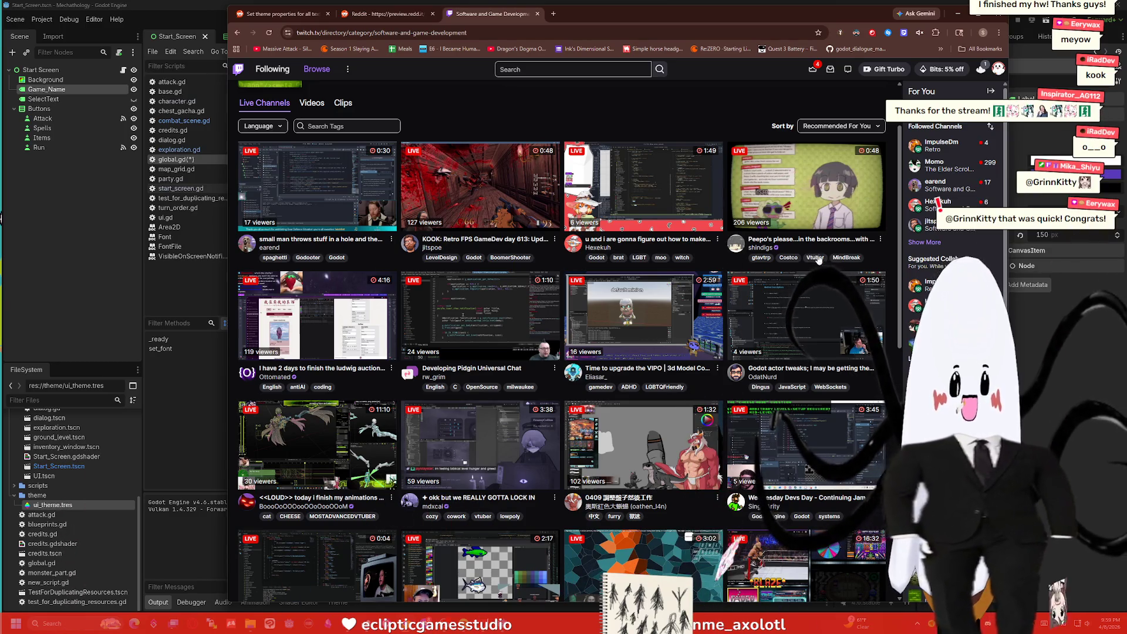
scroll(606, 278, down, 1)
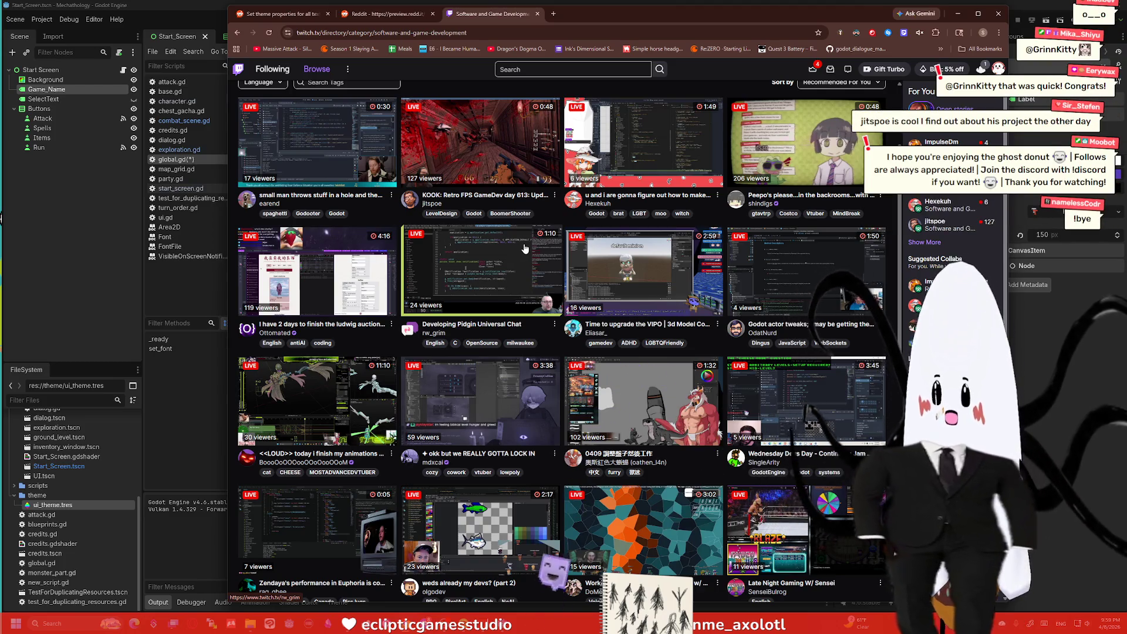
scroll(648, 249, down, 1)
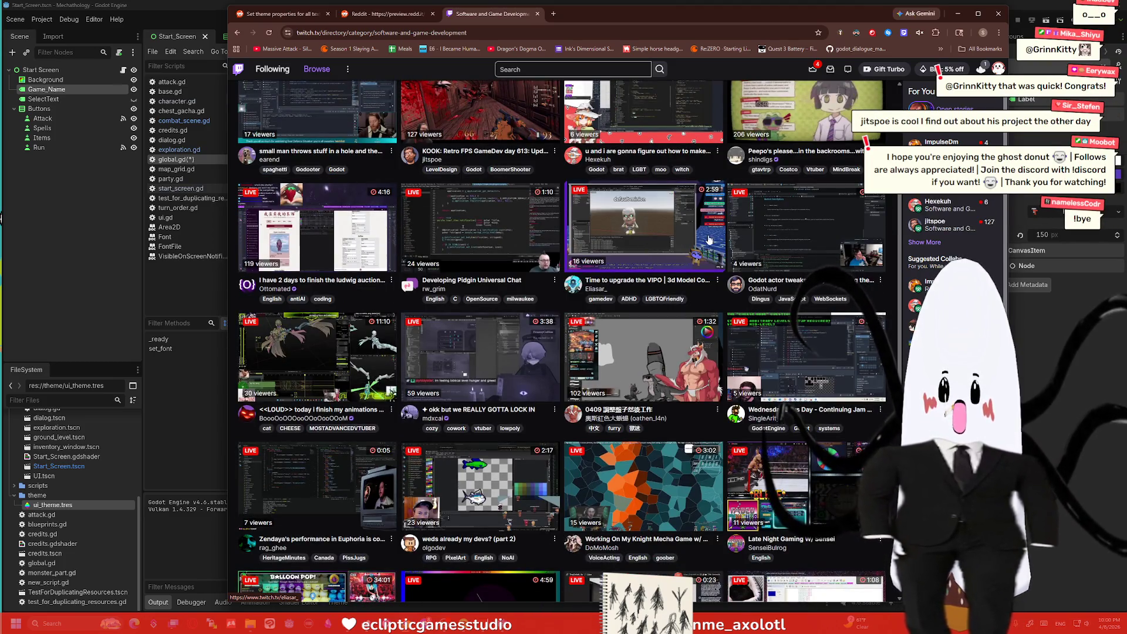
scroll(811, 232, down, 1)
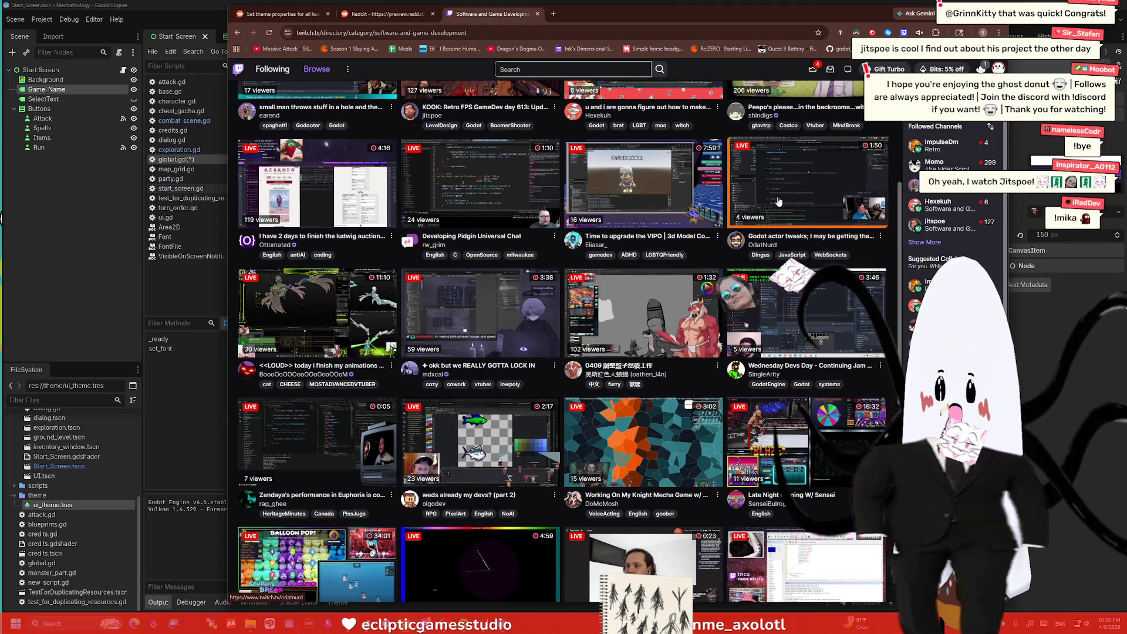
scroll(778, 201, up, 3)
scroll(748, 211, up, 3)
scroll(723, 220, up, 3)
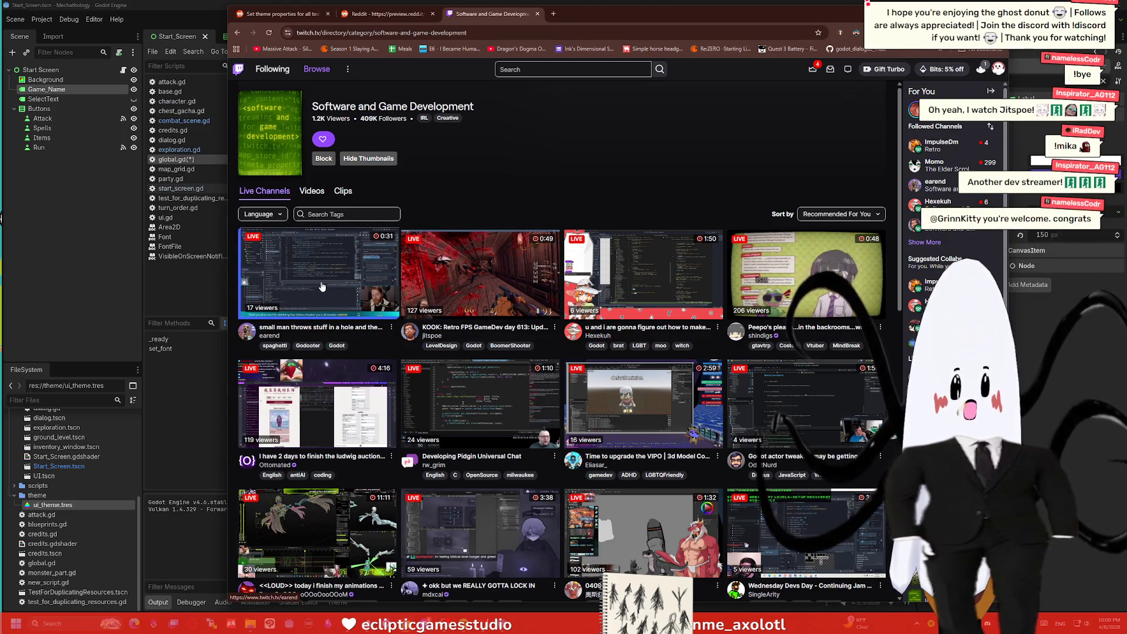
scroll(656, 253, down, 1)
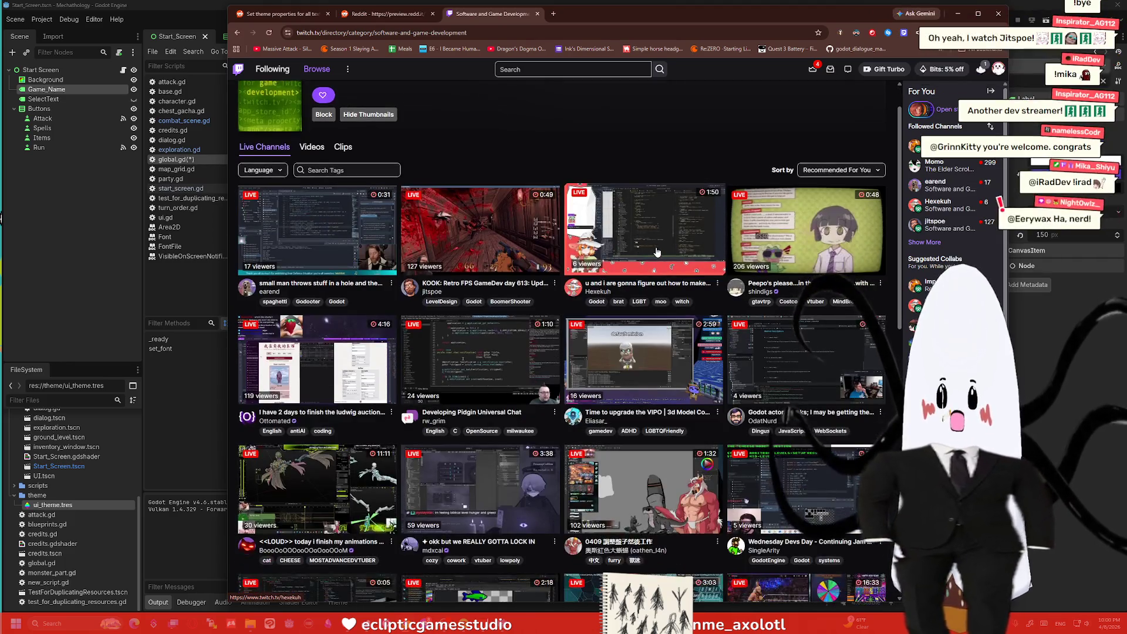
scroll(657, 253, down, 1)
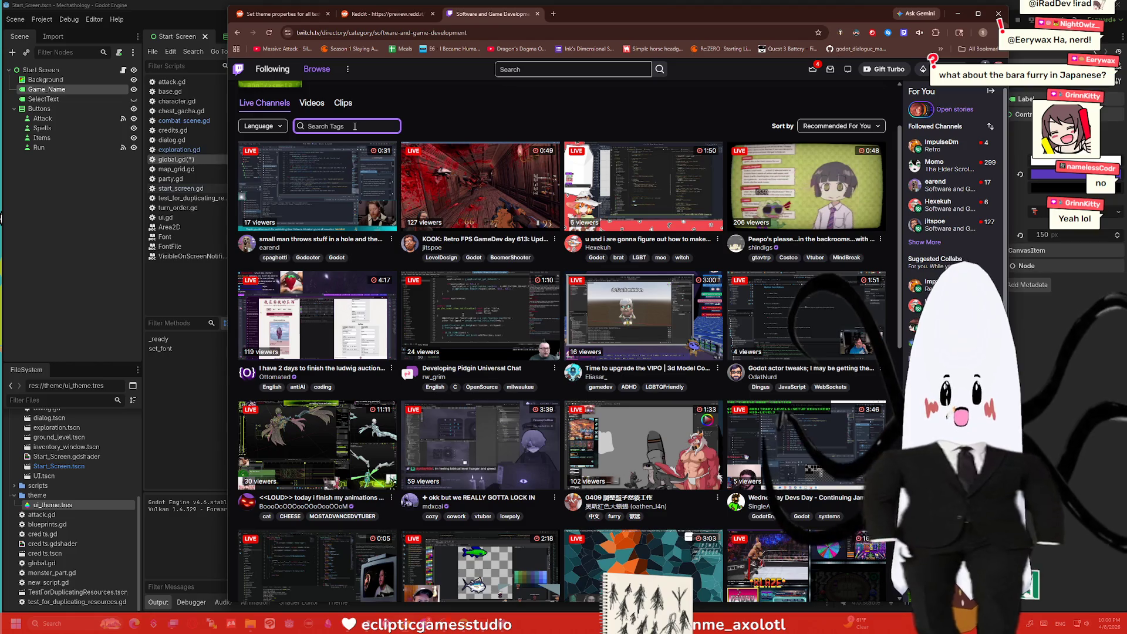
text(godot)
Step: Filter live channels by the godot tag and open the first stream
key(Return)
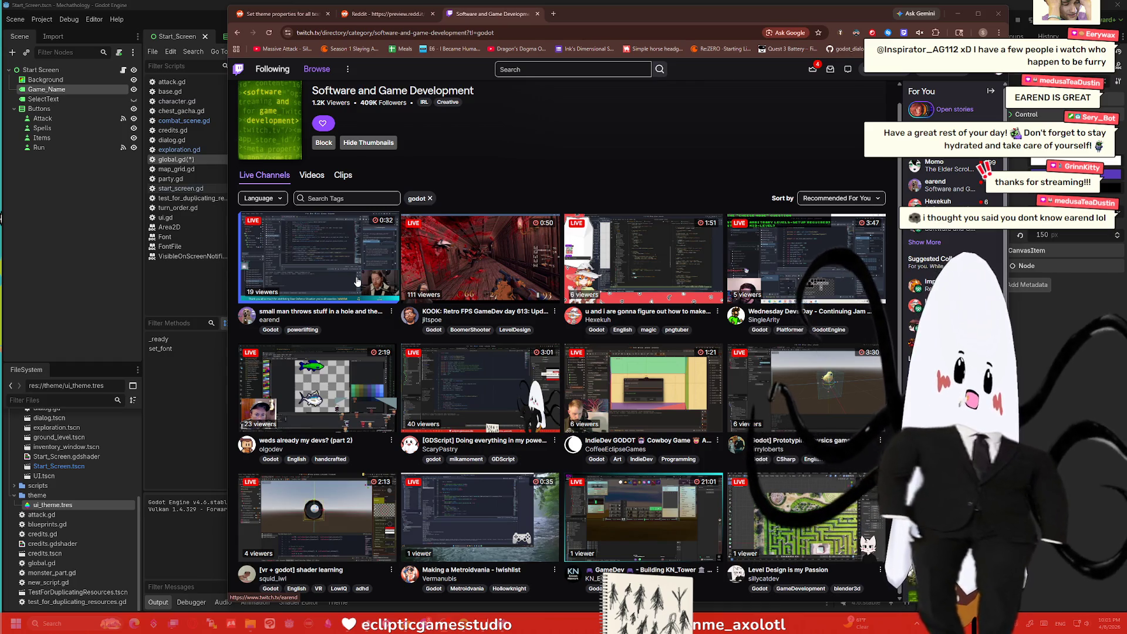
click(356, 282)
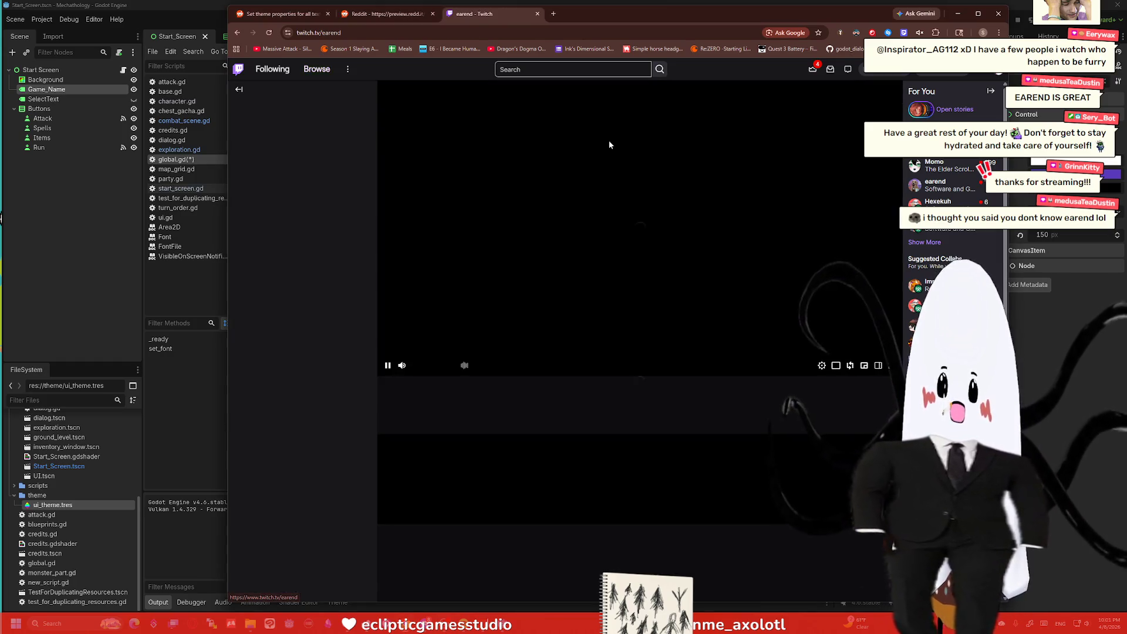